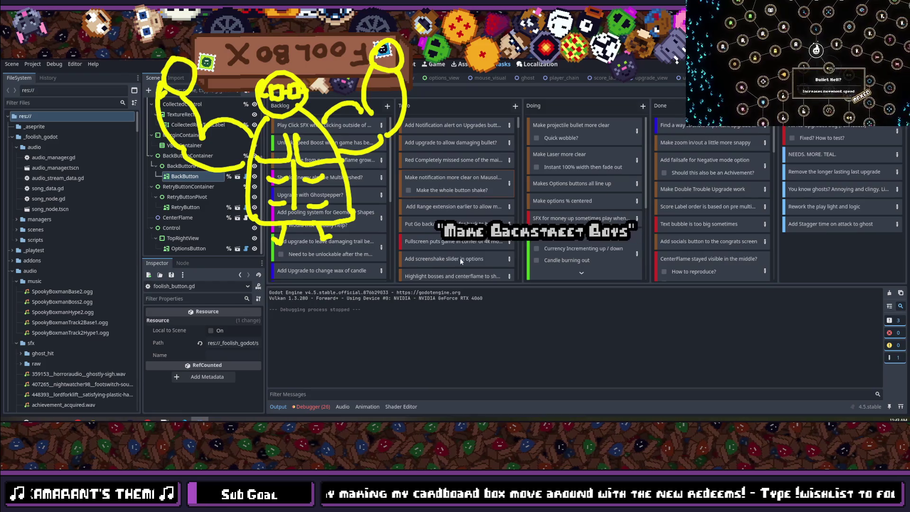
Delete the 'Make the whole button shake?' subtask, move Go back/Upgrades to Done, and move Range extension and Fullscreen 4k to Doing.
click(409, 191)
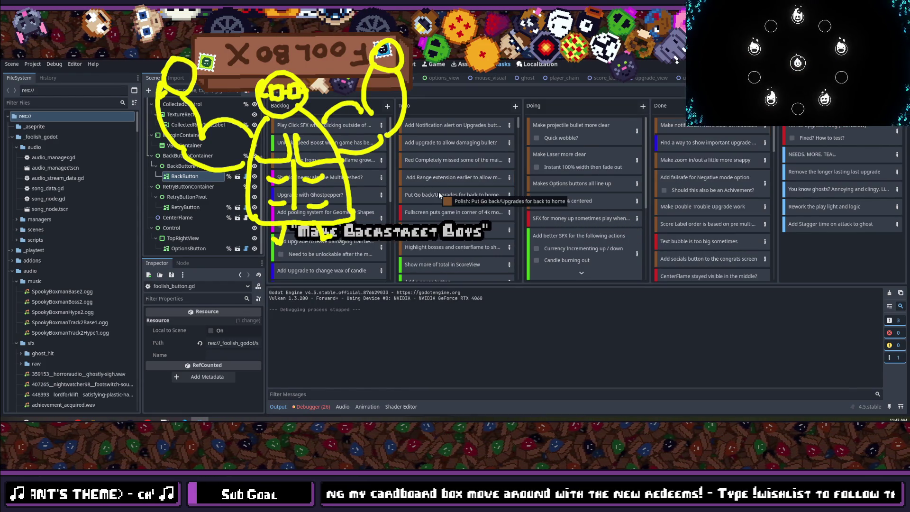
mouse_move(433, 193)
mouse_down()
mouse_move(612, 160)
mouse_move(673, 122)
mouse_up()
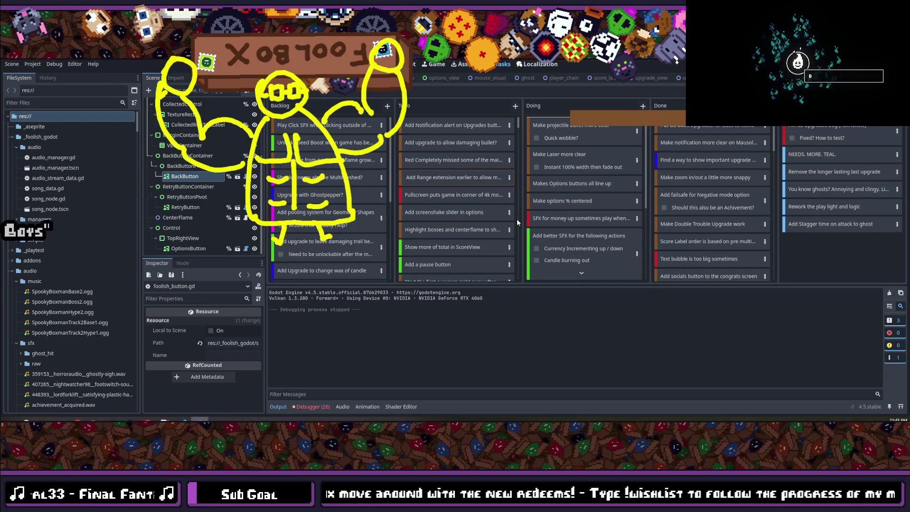
drag(516, 218, 517, 218)
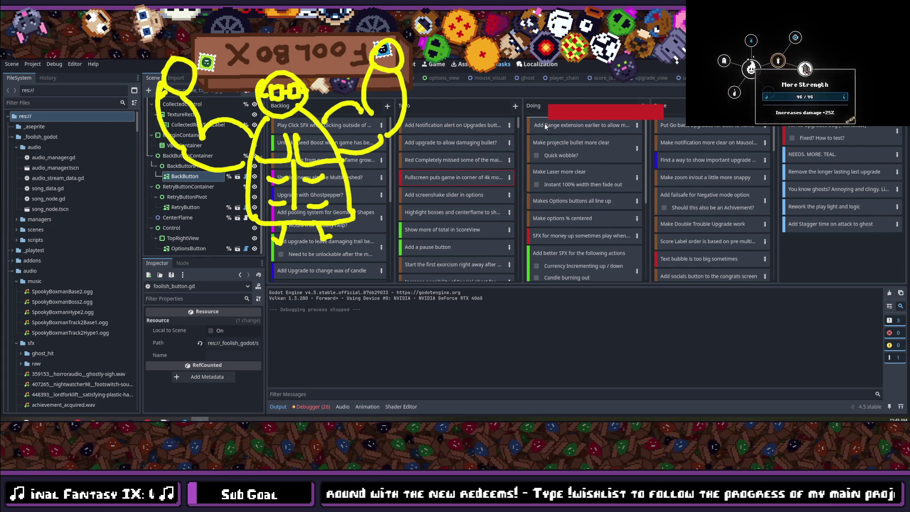
drag(542, 125, 542, 125)
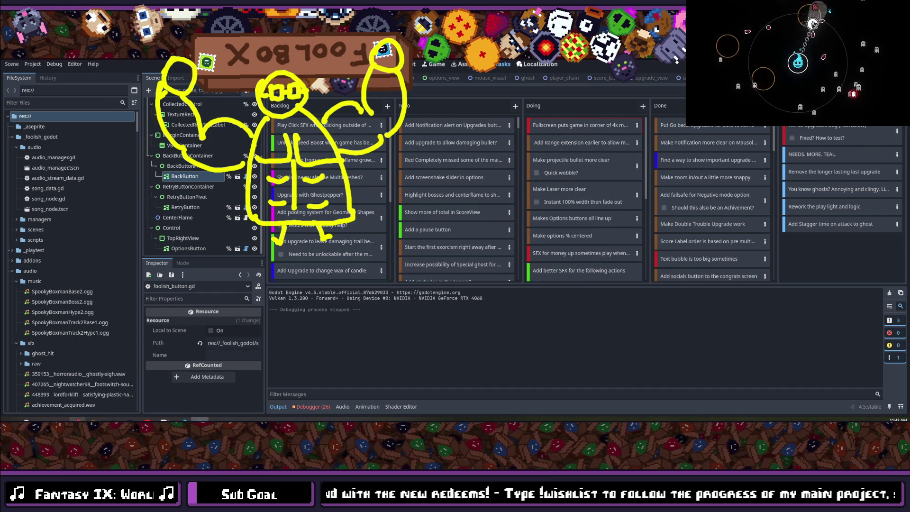
Play the recorded scopecreep playtest mp4 from the RedSquirrel recordings folder.
mouse_move(95, 419)
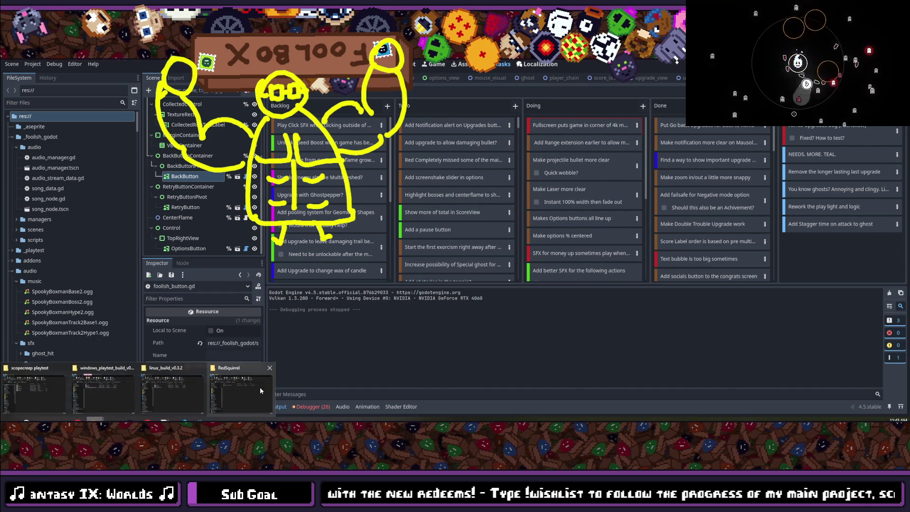
click(244, 383)
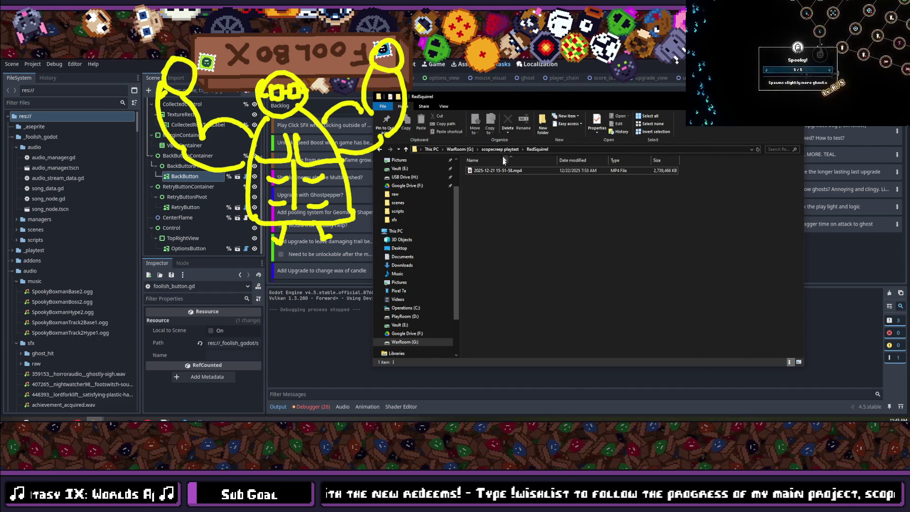
double_click(503, 170)
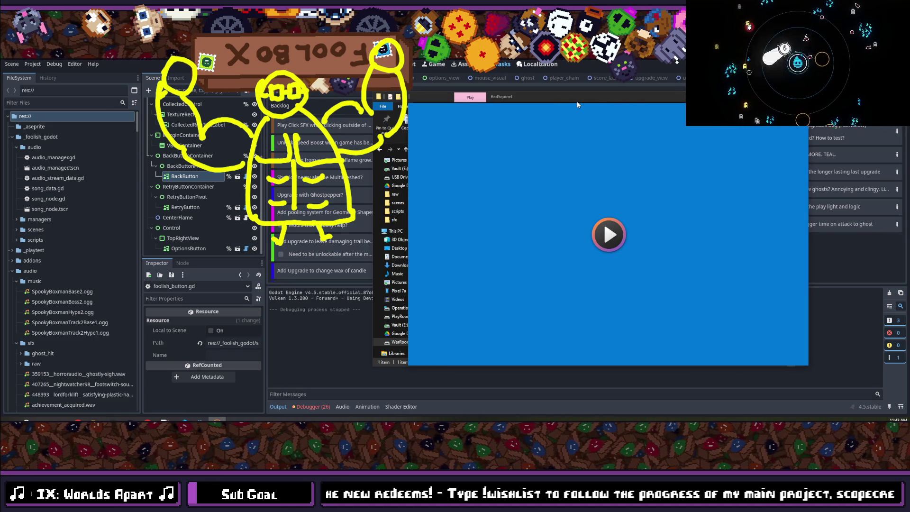
mouse_move(587, 98)
mouse_down()
mouse_move(497, 119)
mouse_move(411, 107)
mouse_up()
Watch the video fullscreen, pause it at the title screen, and return it to a window.
double_click(655, 109)
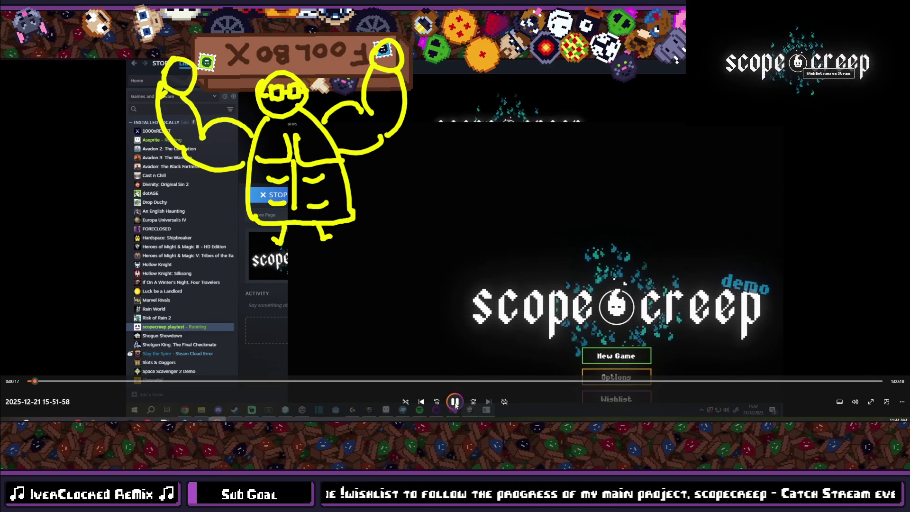
click(455, 404)
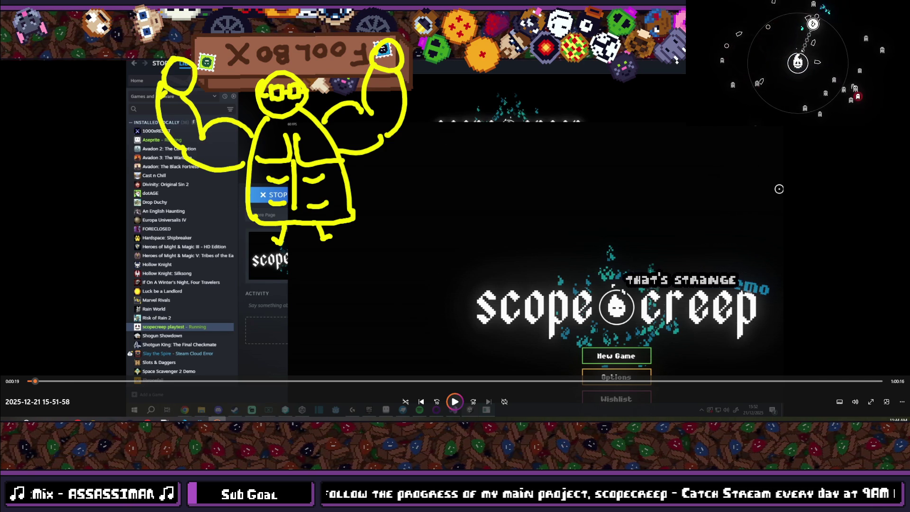
key(Escape)
drag(721, 108, 580, 76)
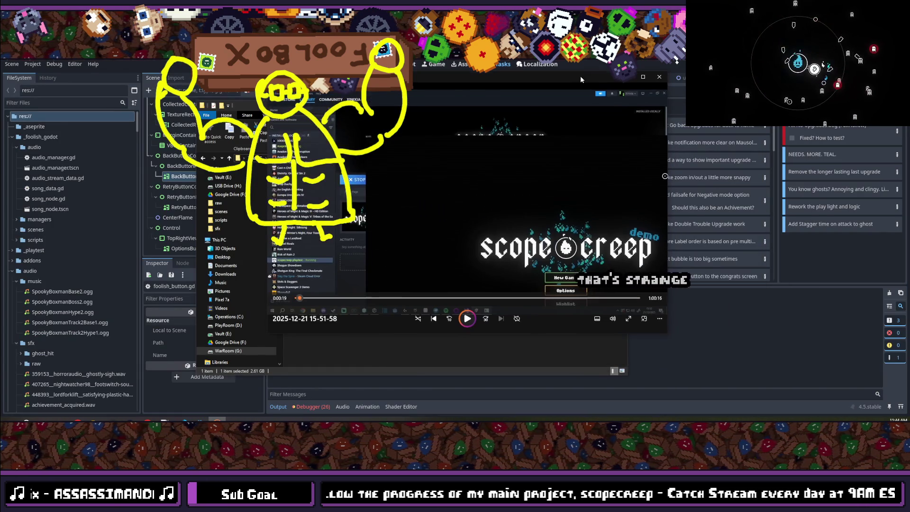
Hide the video player and select player.cfg in the scopecreep playtest save folder.
click(625, 81)
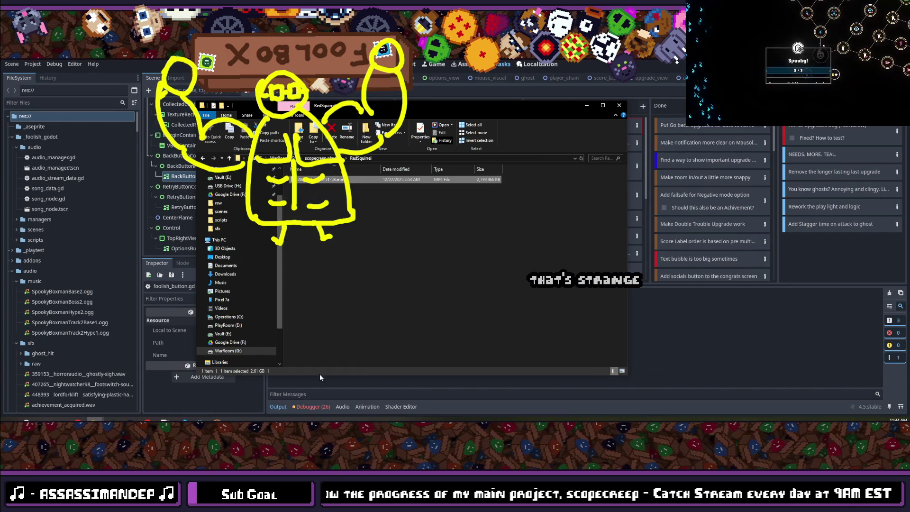
mouse_move(94, 419)
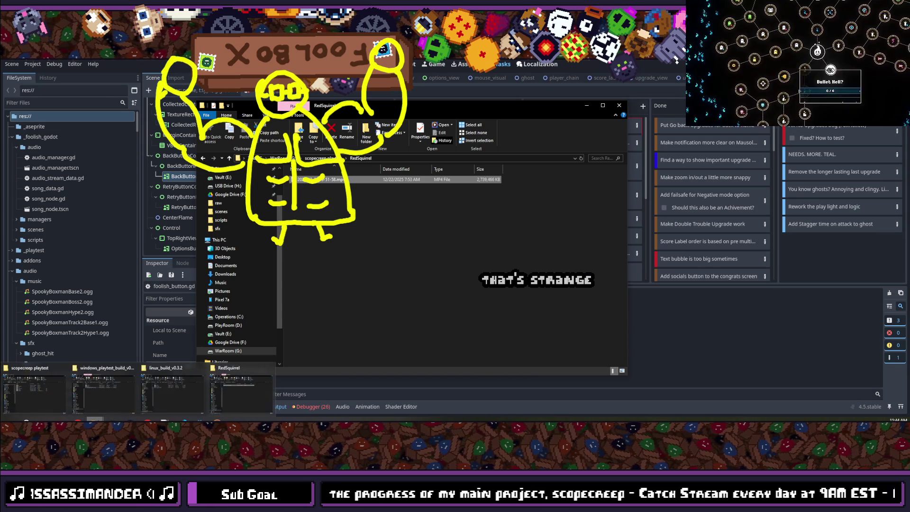
click(33, 381)
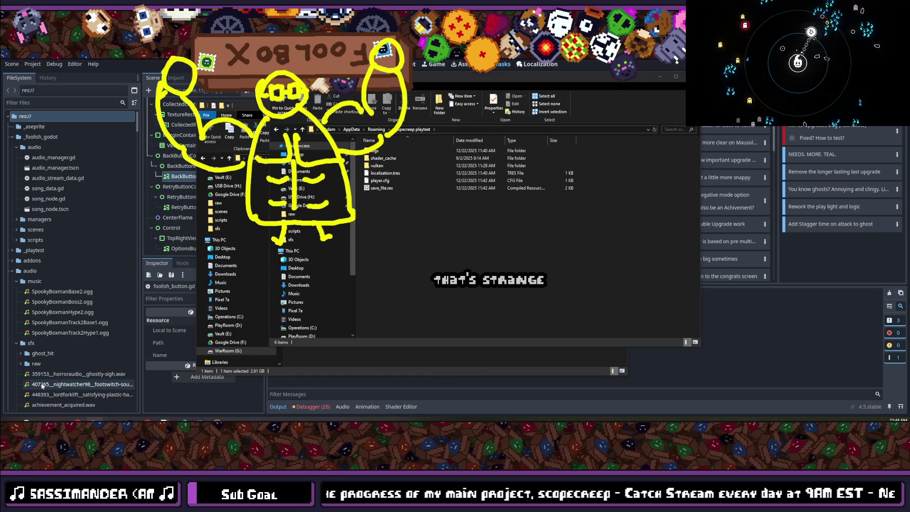
click(390, 182)
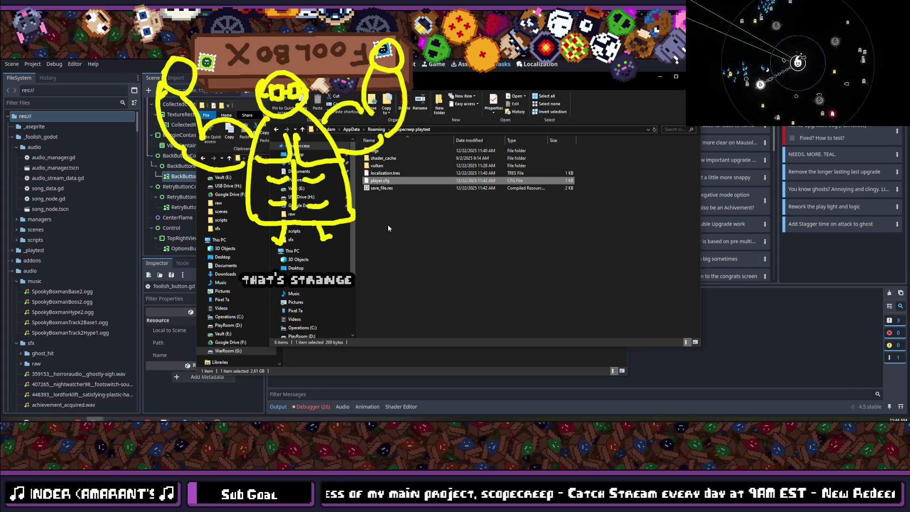
right_click(378, 182)
key(Escape)
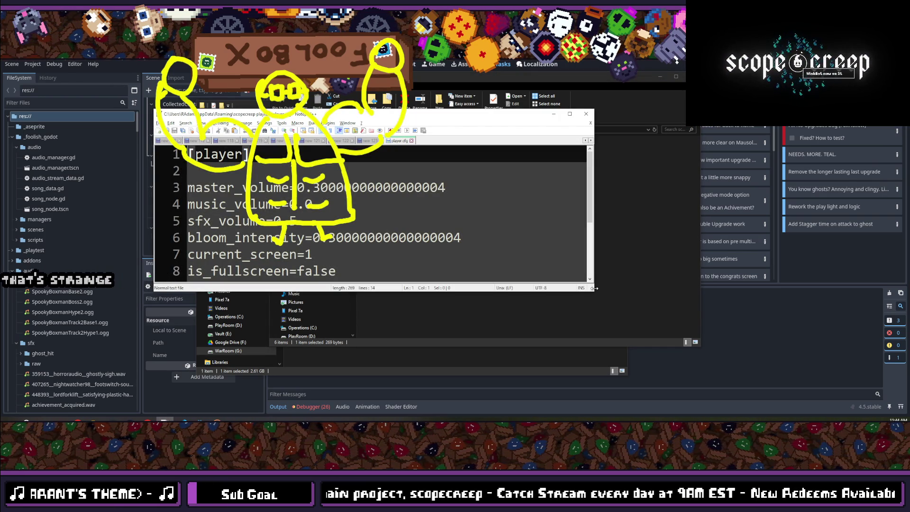
mouse_move(594, 289)
mouse_down()
mouse_move(730, 317)
mouse_move(717, 347)
mouse_up()
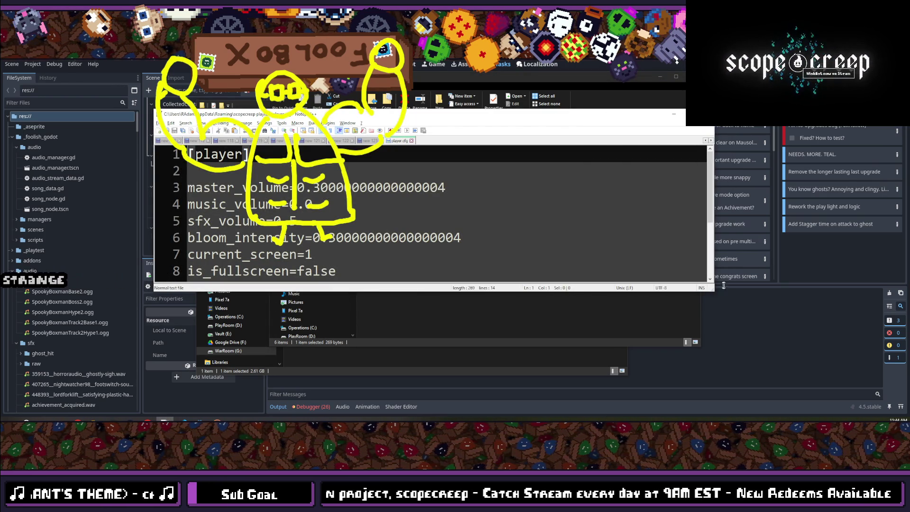
drag(712, 290, 832, 374)
scroll(325, 210, down, 1)
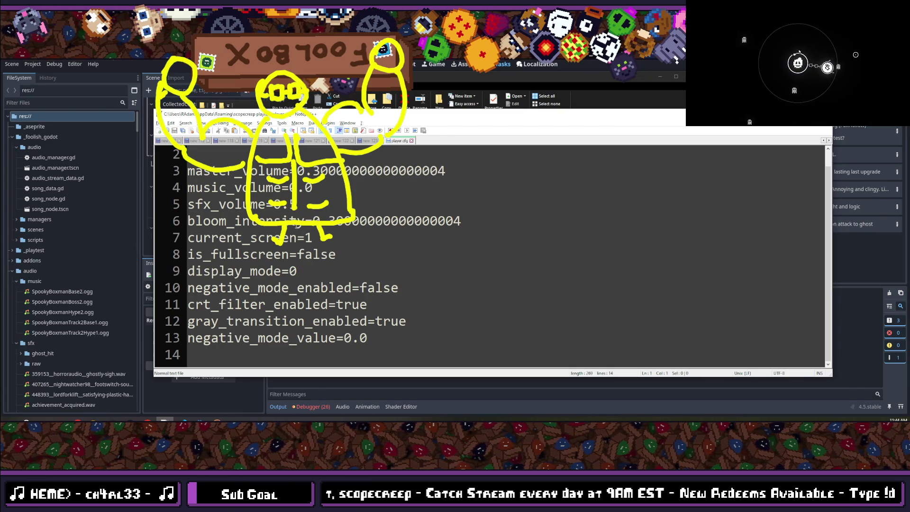
scroll(290, 232, up, 1)
scroll(276, 213, down, 1)
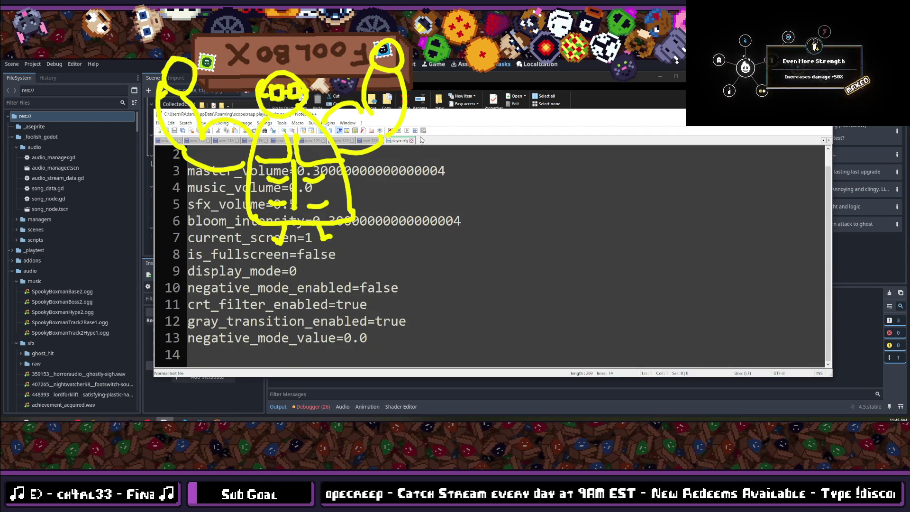
key(alt+Tab)
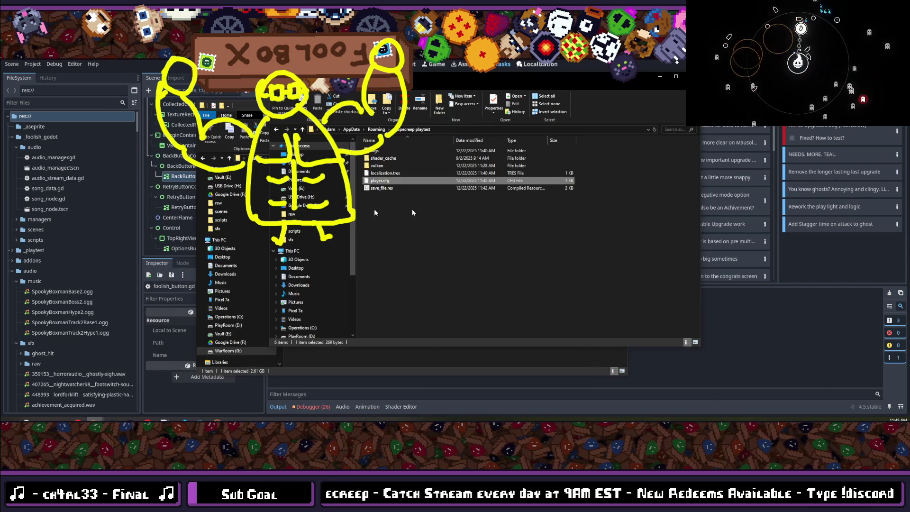
Delete player.cfg, leave the folders, and run the scopecreep project with F5.
key(Delete)
key(alt+Tab)
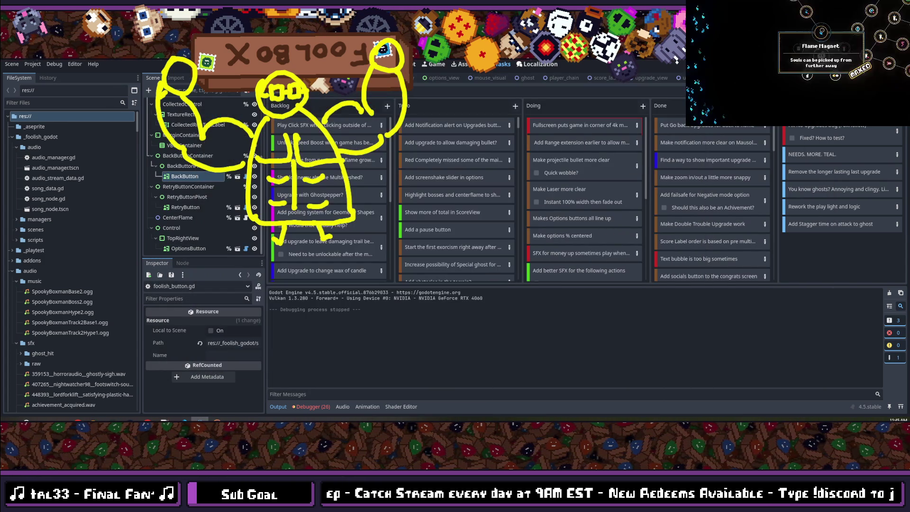
key(F5)
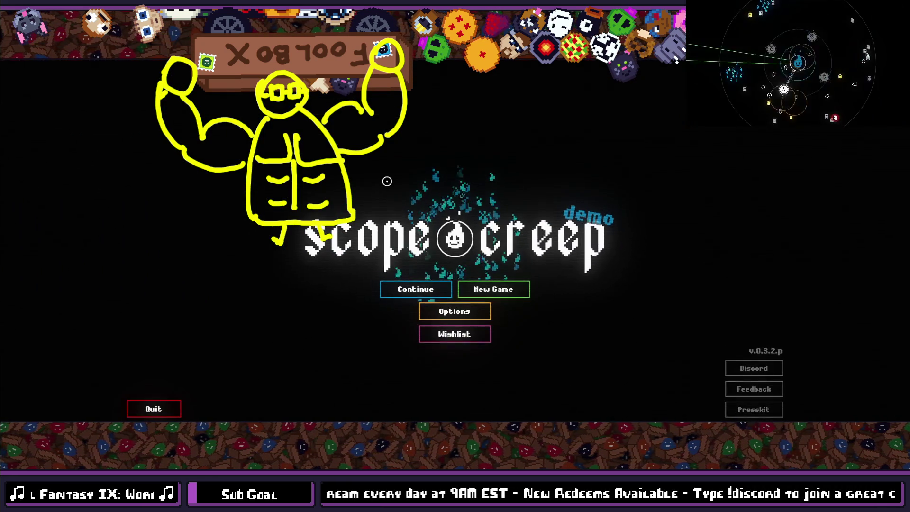
Close the game, watch the clip fullscreen until the Options screen, pause, then close the player.
key(alt+F4)
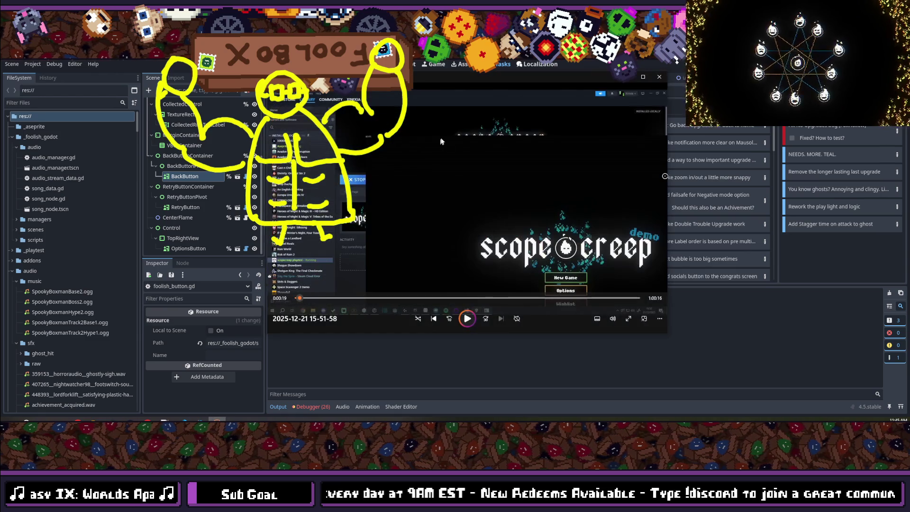
double_click(436, 80)
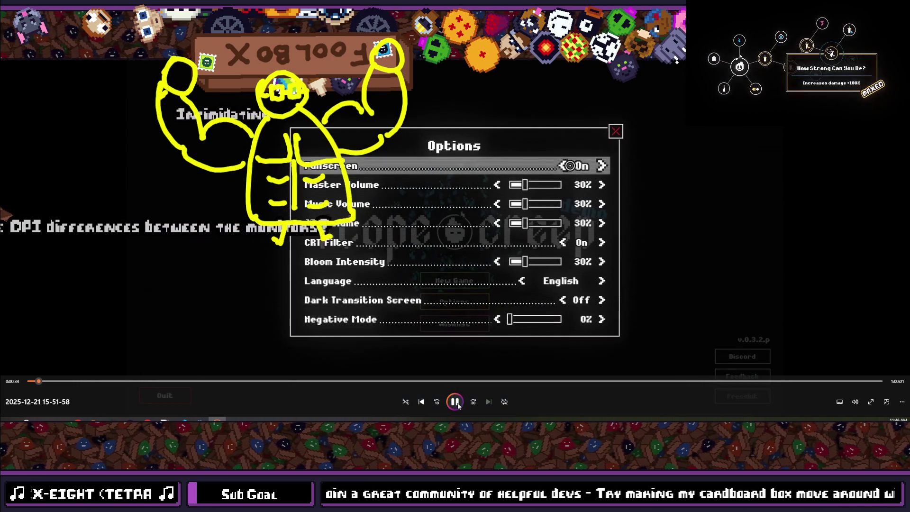
click(454, 402)
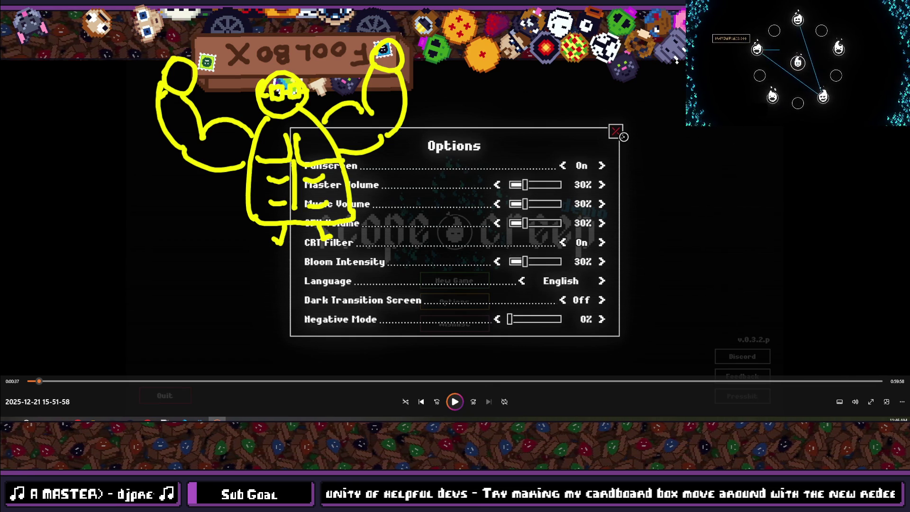
key(Escape)
key(alt+F4)
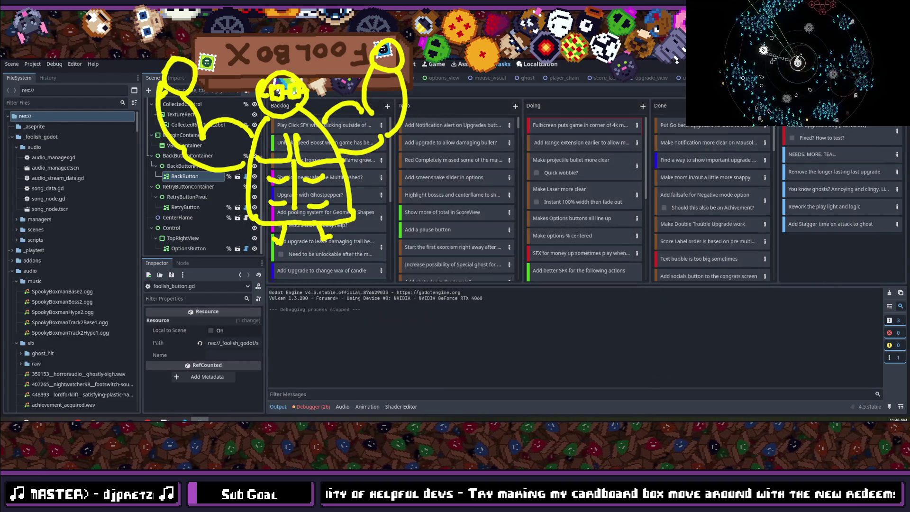
key(F5)
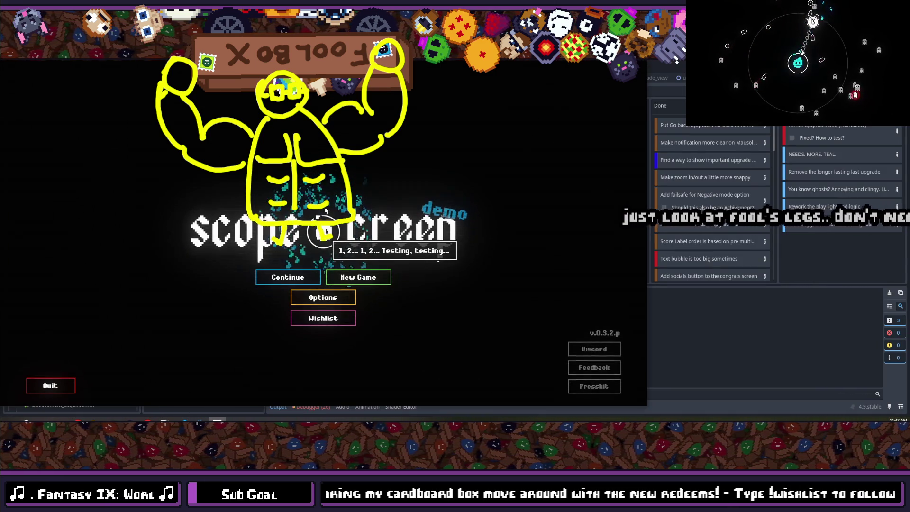
key(F8)
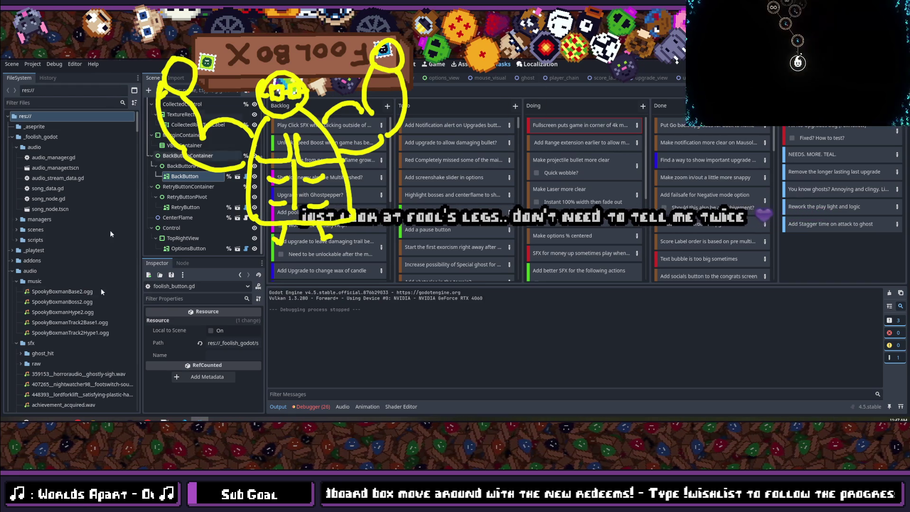
key(alt+Tab)
scroll(259, 208, down, 5)
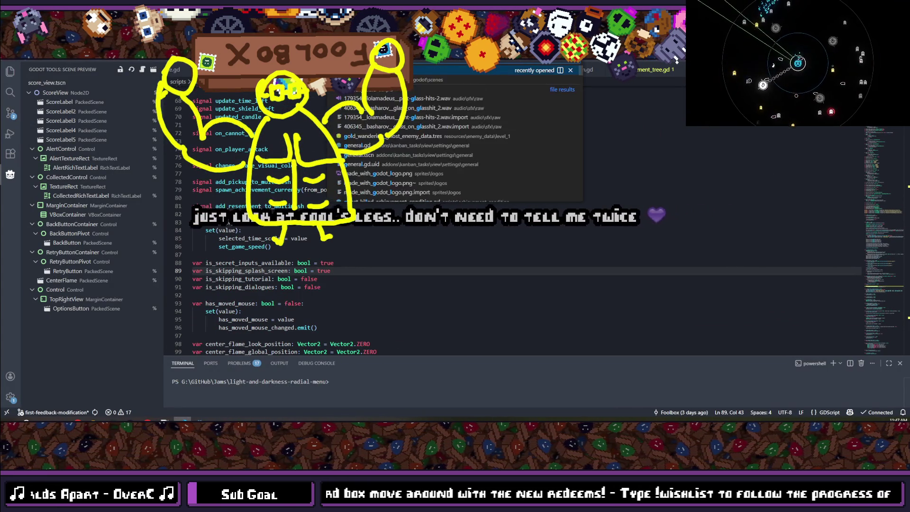
Insert blank lines right after the func _ready() header.
scroll(299, 248, down, 15)
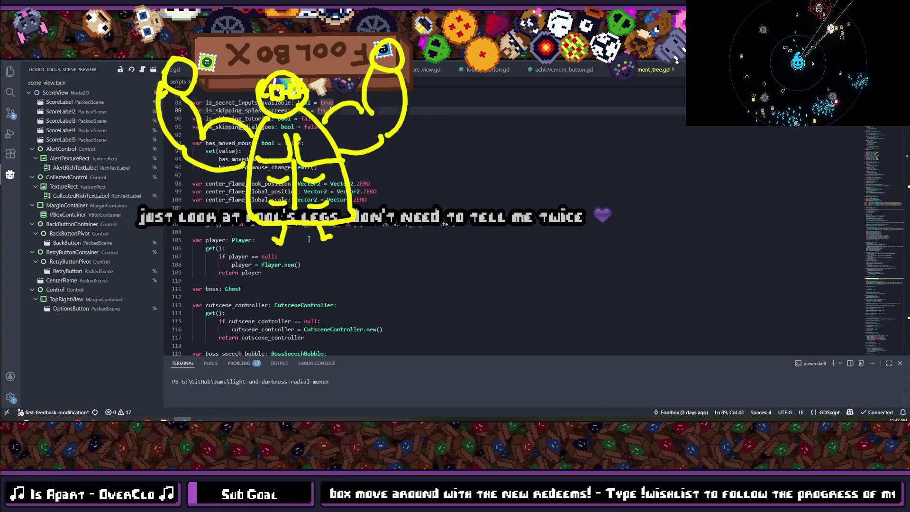
scroll(299, 229, down, 13)
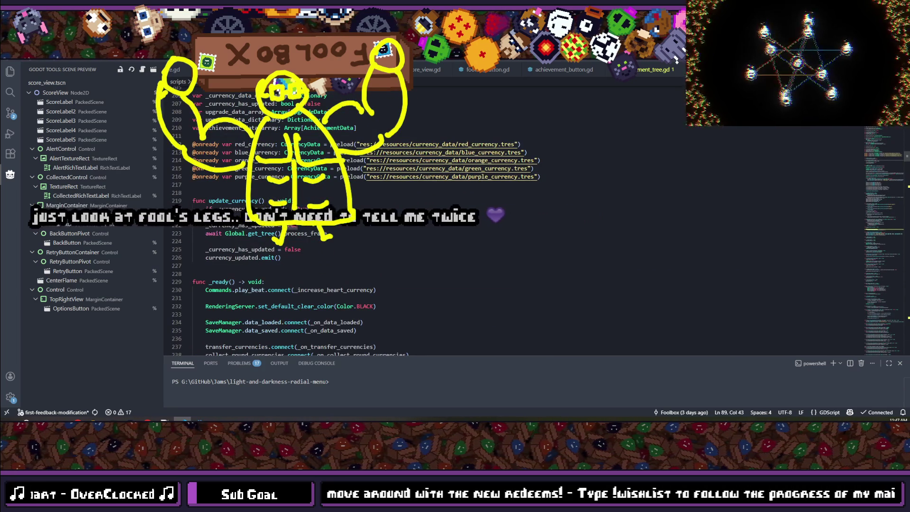
scroll(265, 161, down, 3)
click(264, 157)
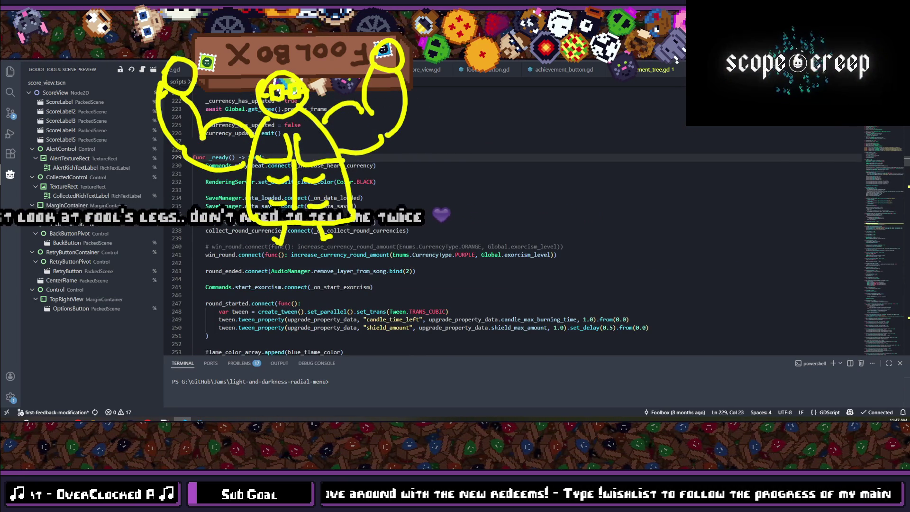
key(Return)
key(Return)
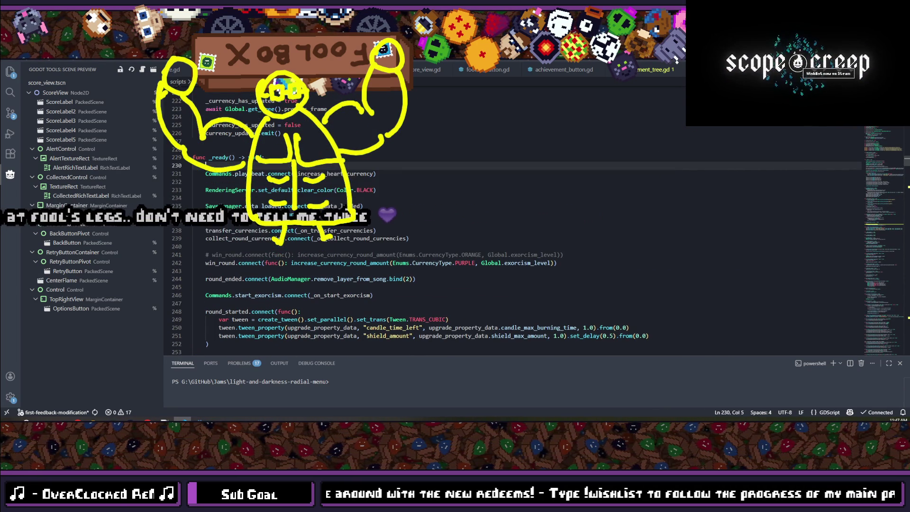
key(Up)
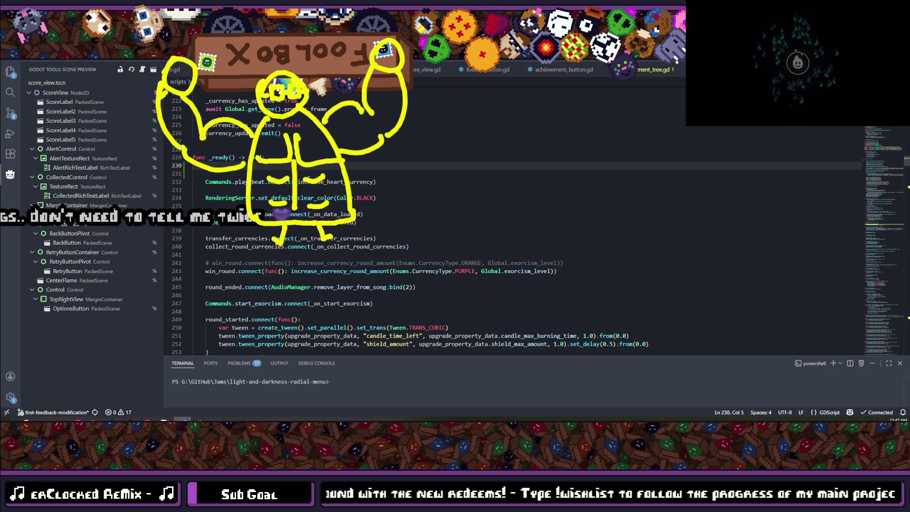
Remove the stray Config autocomplete text and switch to the demo feedback responses.
text(Config)
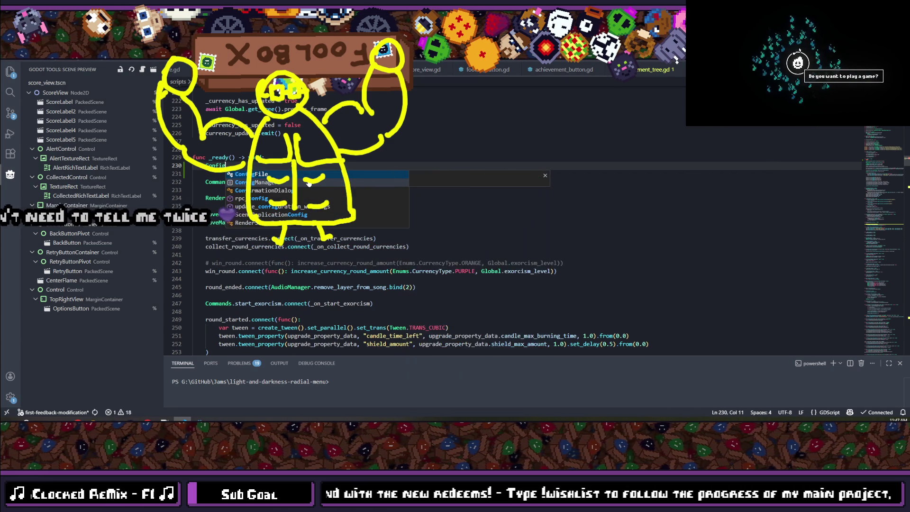
key(BackSpace)
key(BackSpace)
key(BackSpace)
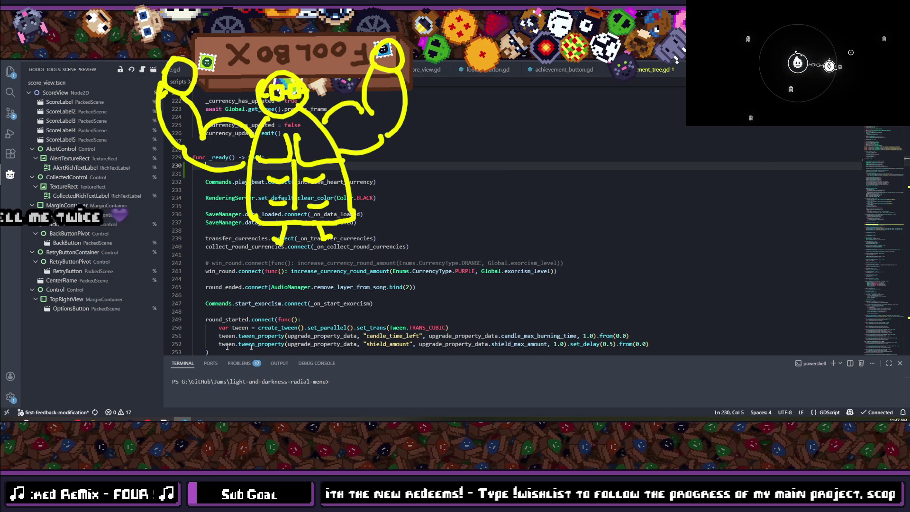
key(alt+Tab)
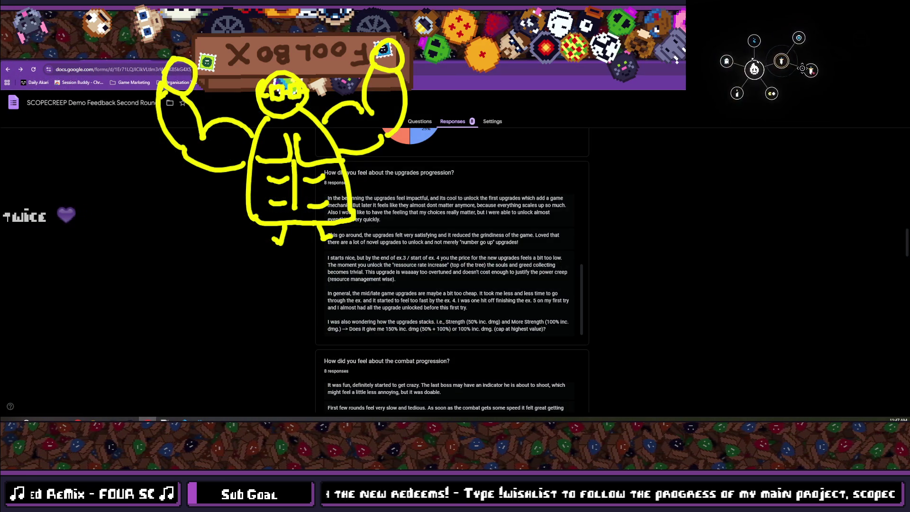
Open a new Chrome tab on the Google start page.
key(ctrl+t)
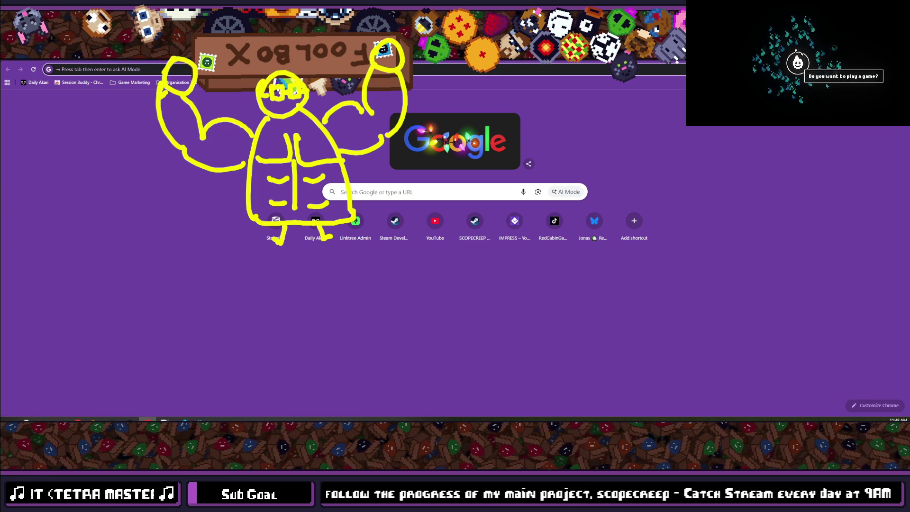
click(798, 62)
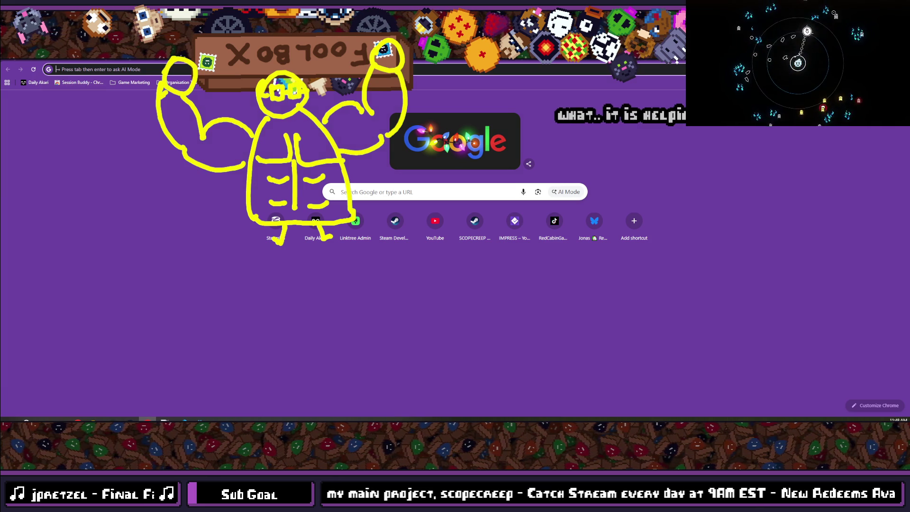
Search Google for 'godot deactivate vsync through code' and look through the results.
text(godot )
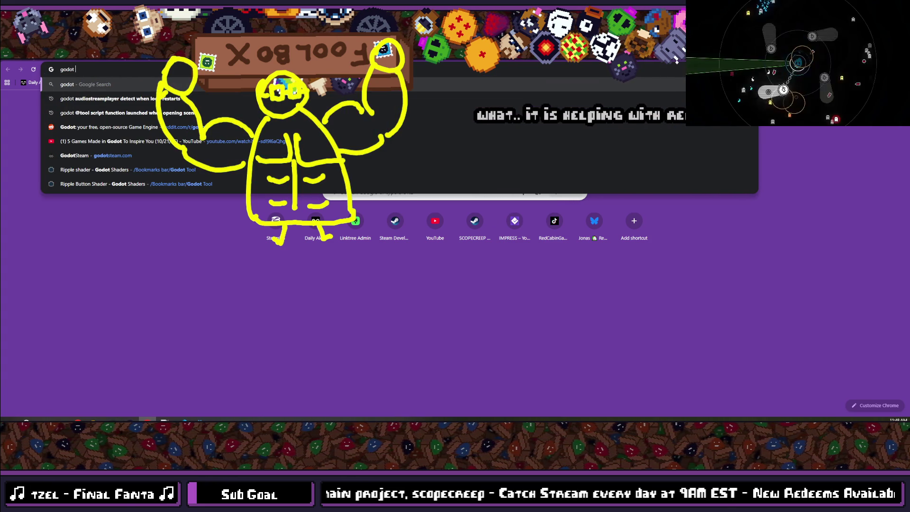
text(deactivate node)
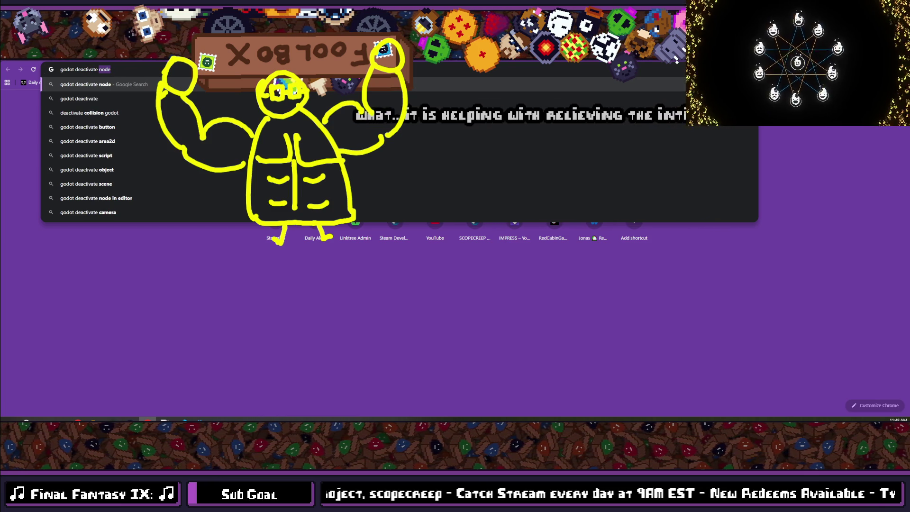
text(vsync )
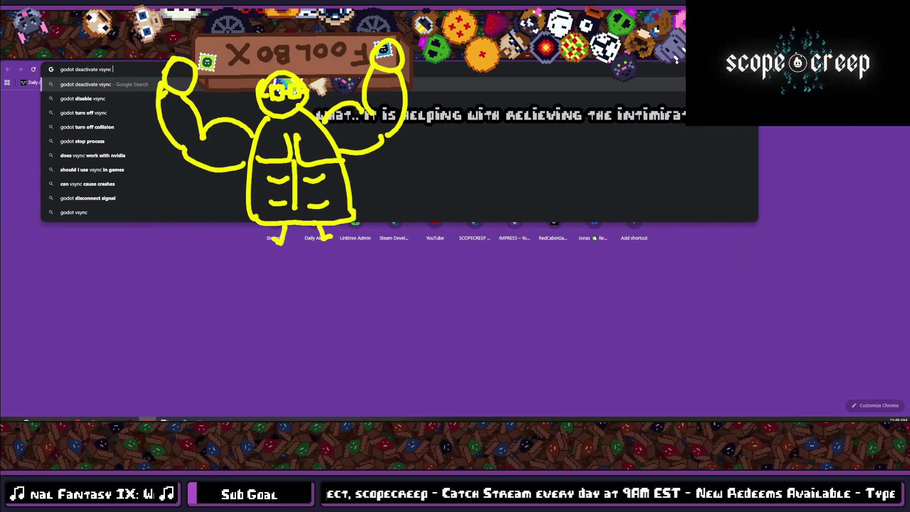
text(through )
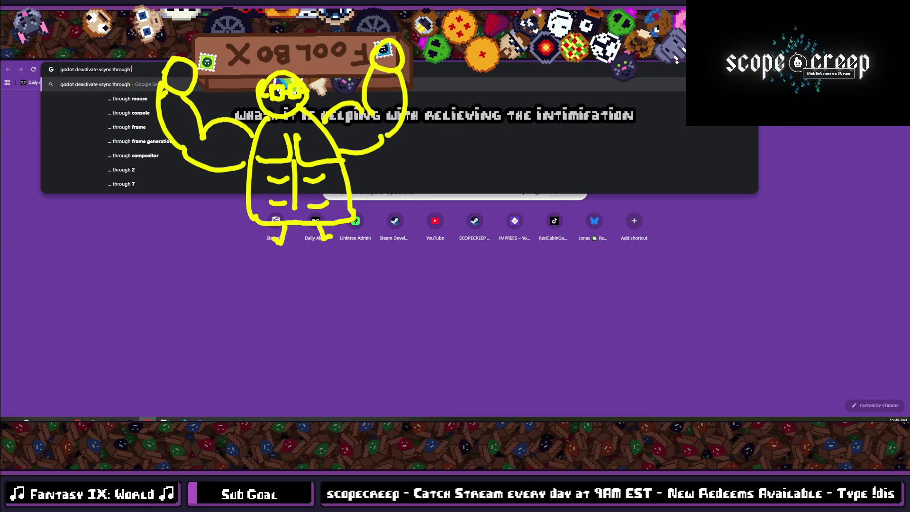
text(code)
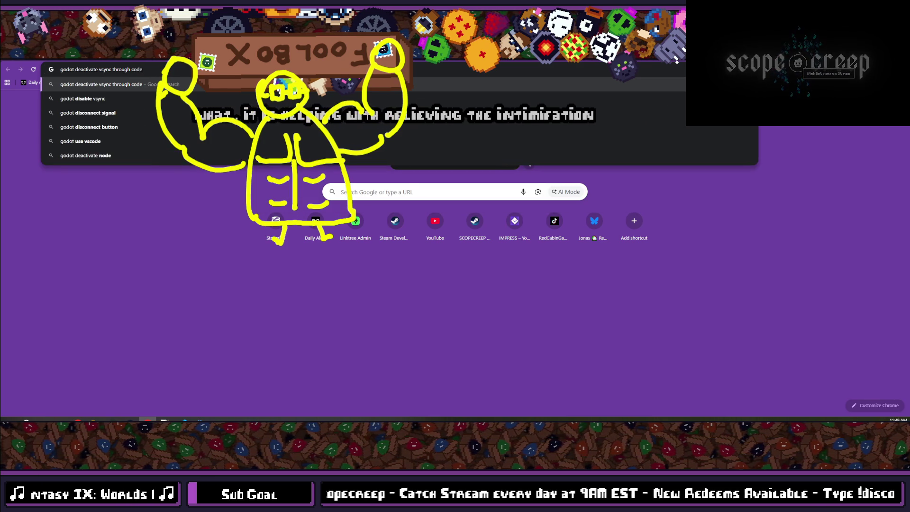
key(Return)
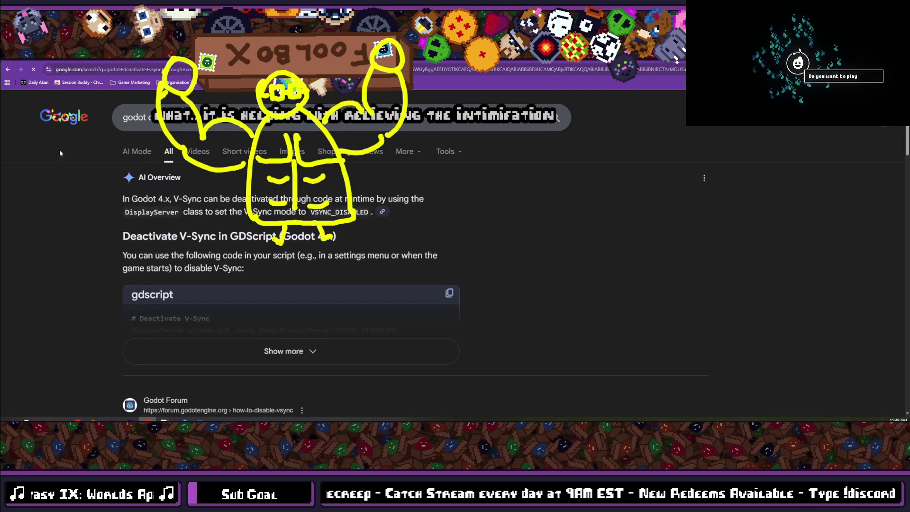
scroll(170, 216, down, 5)
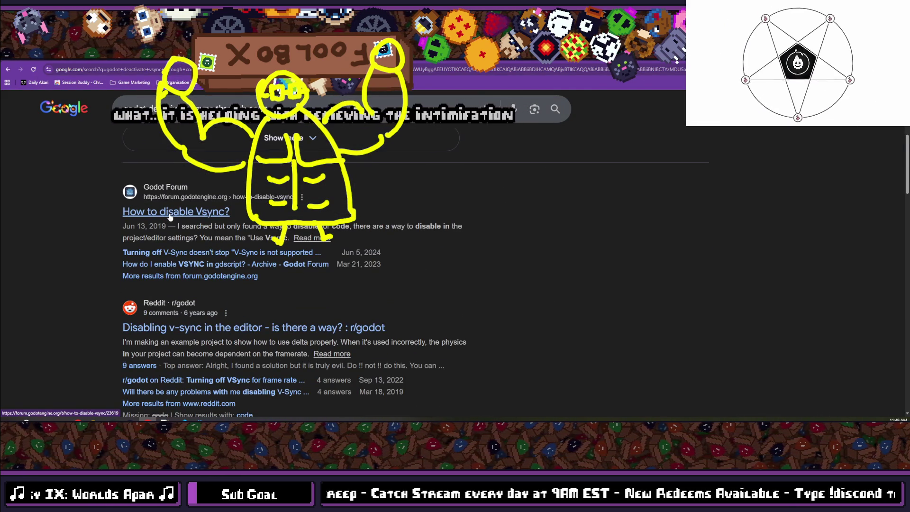
Check the Godot Forum thread on disabling V-Sync, then return to the results.
click(169, 215)
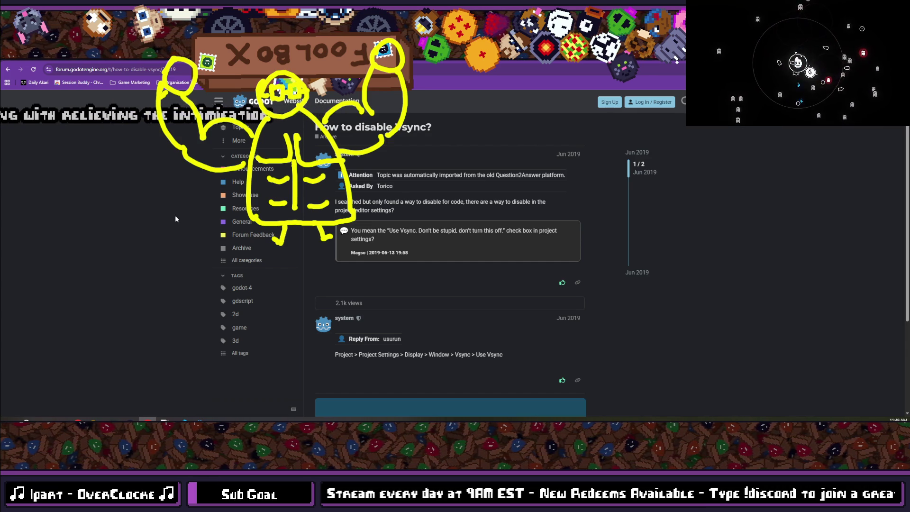
scroll(175, 216, down, 3)
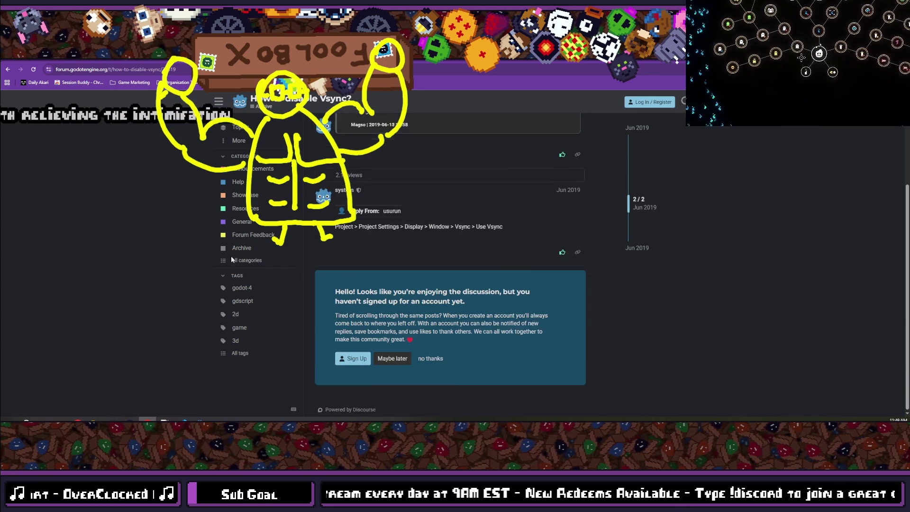
scroll(475, 268, up, 3)
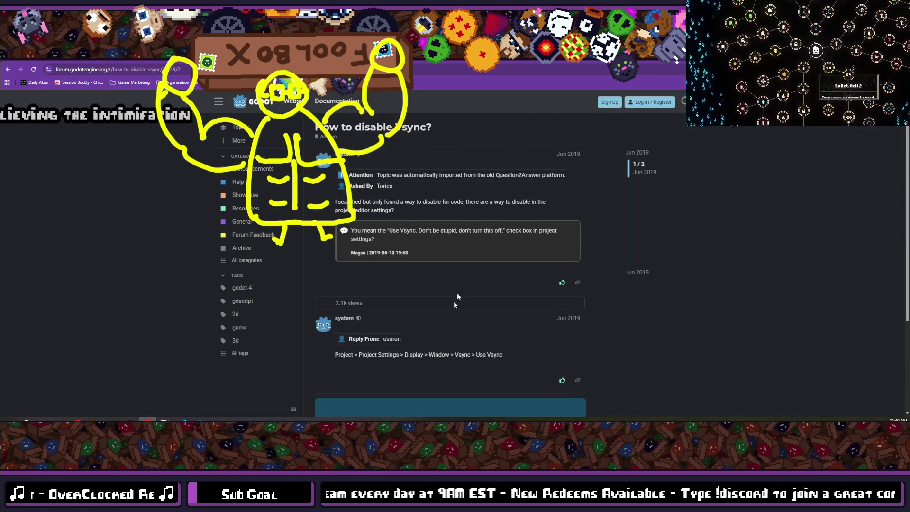
click(9, 69)
Copy the window_set_vsync_mode line from the expanded AI Overview into _ready on line 230.
click(268, 359)
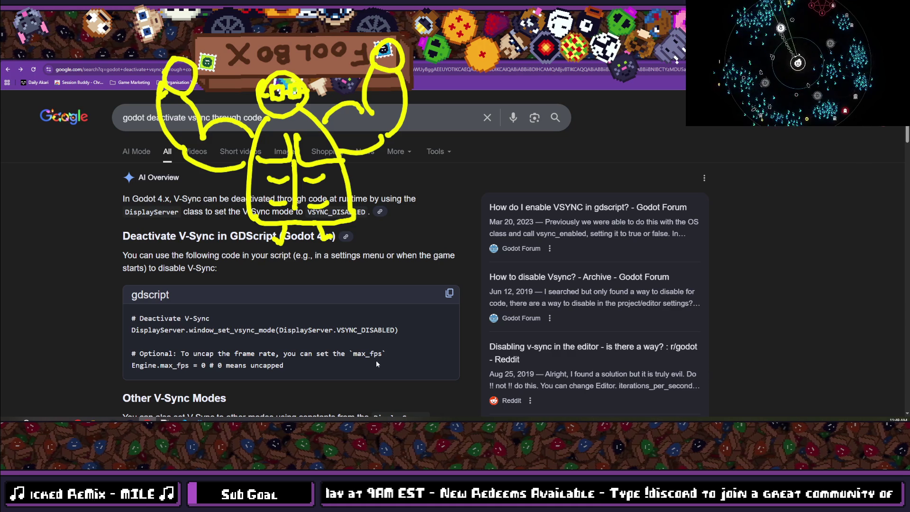
drag(403, 335, 196, 325)
key(ctrl+c)
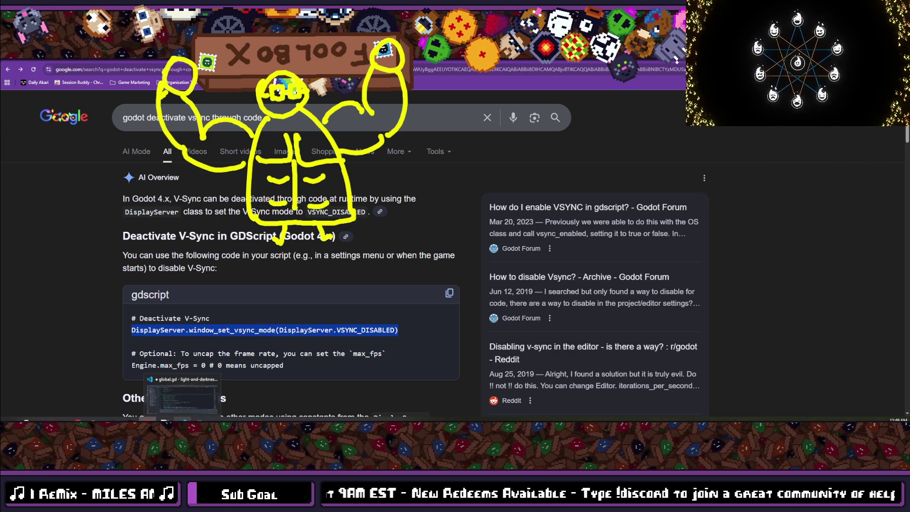
key(alt+Tab)
key(ctrl+v)
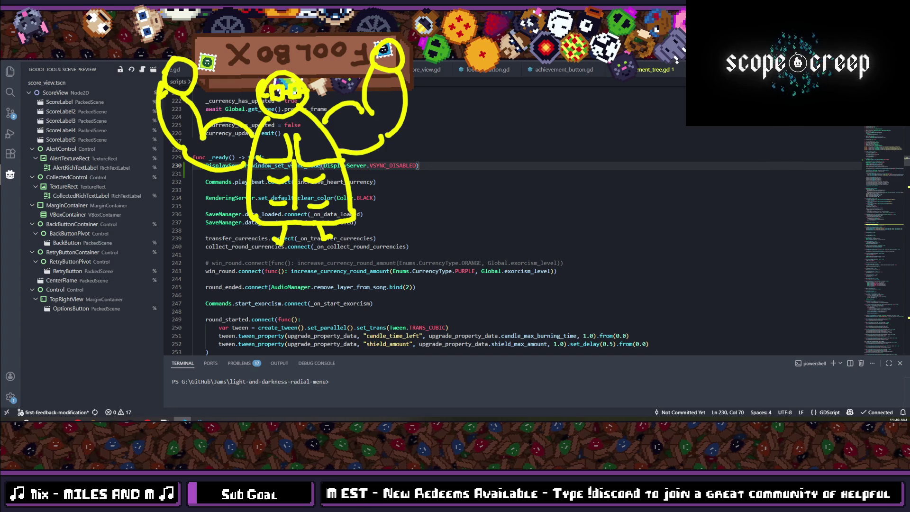
Browse the DisplayServer docs, then open the documentation entry for window_set_vsync_mode.
mouse_move(294, 165)
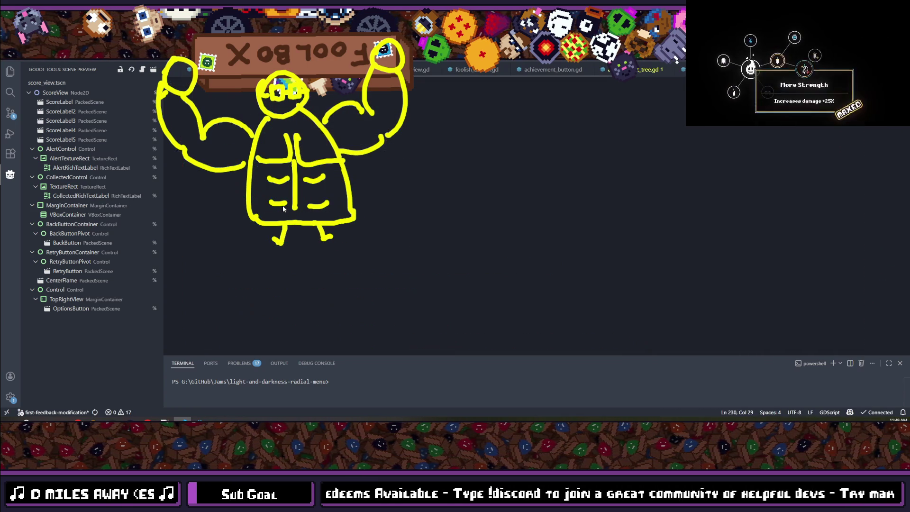
scroll(283, 209, up, 3)
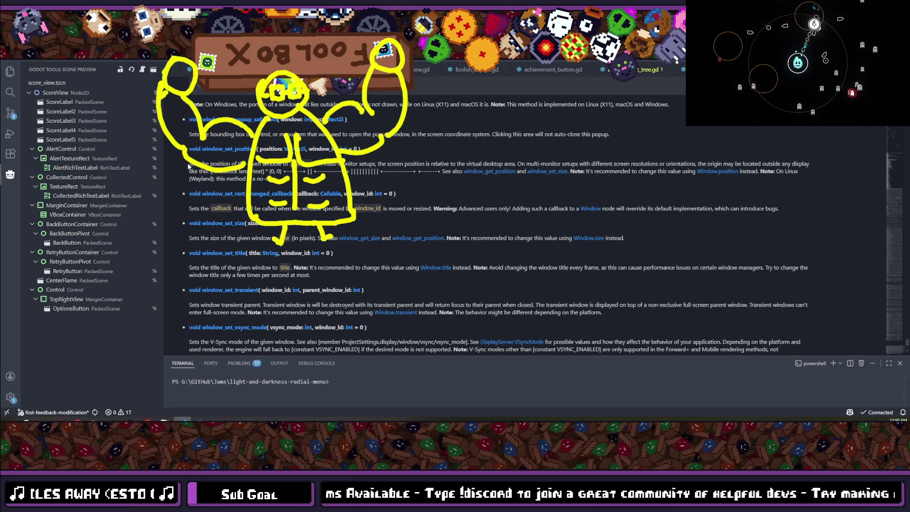
drag(189, 163, 289, 166)
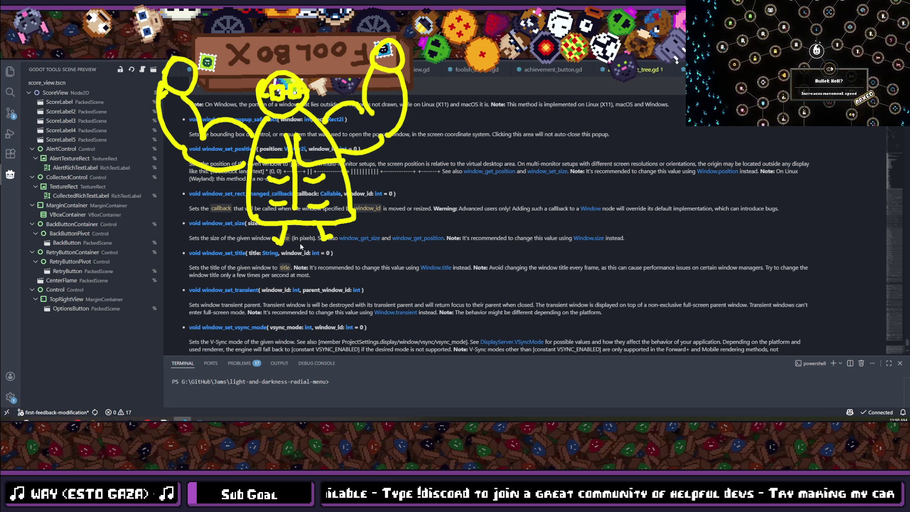
key(ctrl+w)
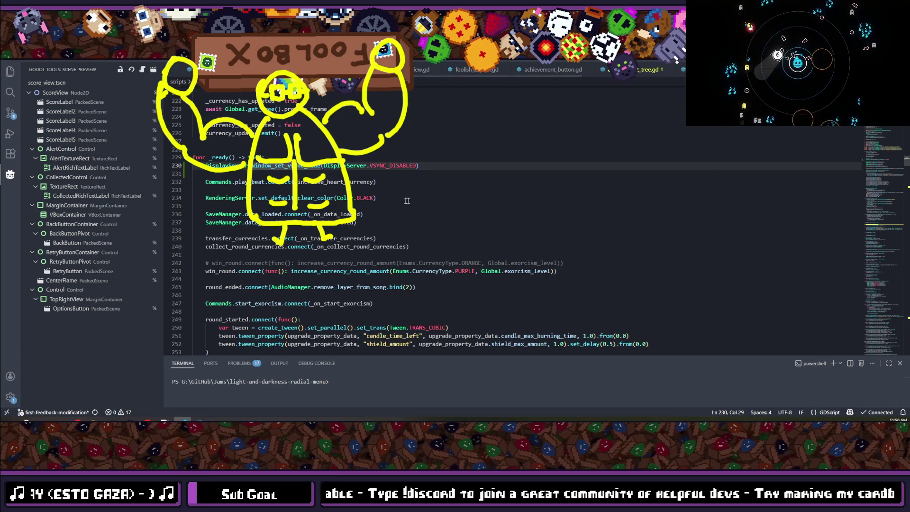
ctrl+click(283, 165)
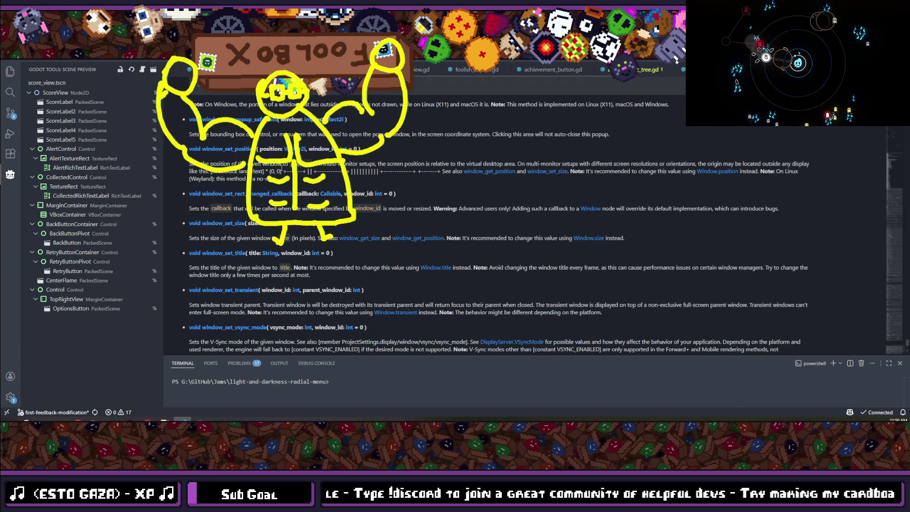
Scroll the DisplayServer docs to the window_set_vsync_mode entry.
scroll(284, 147, up, 3)
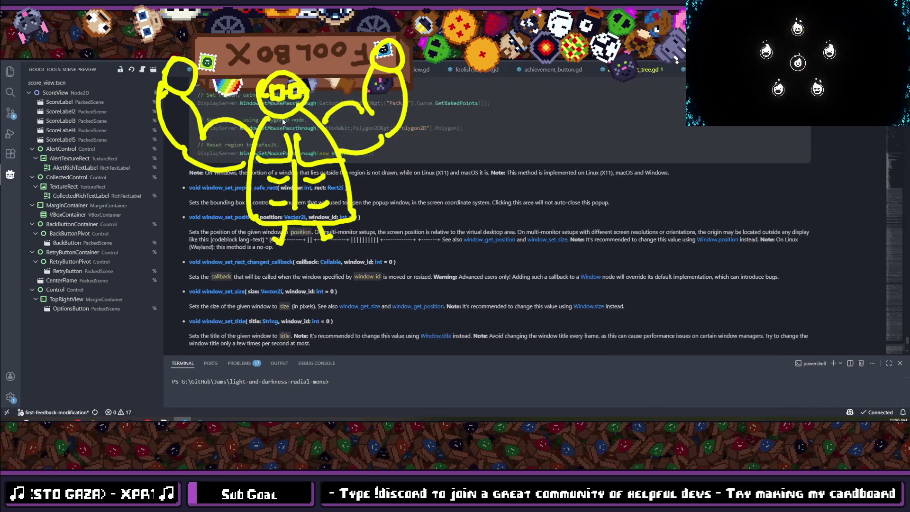
scroll(284, 130, up, 3)
scroll(291, 167, down, 3)
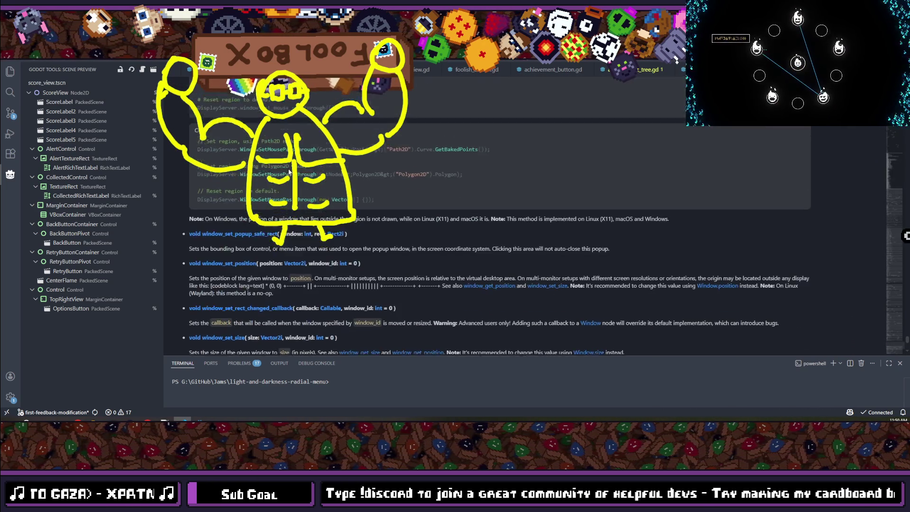
scroll(417, 228, down, 1)
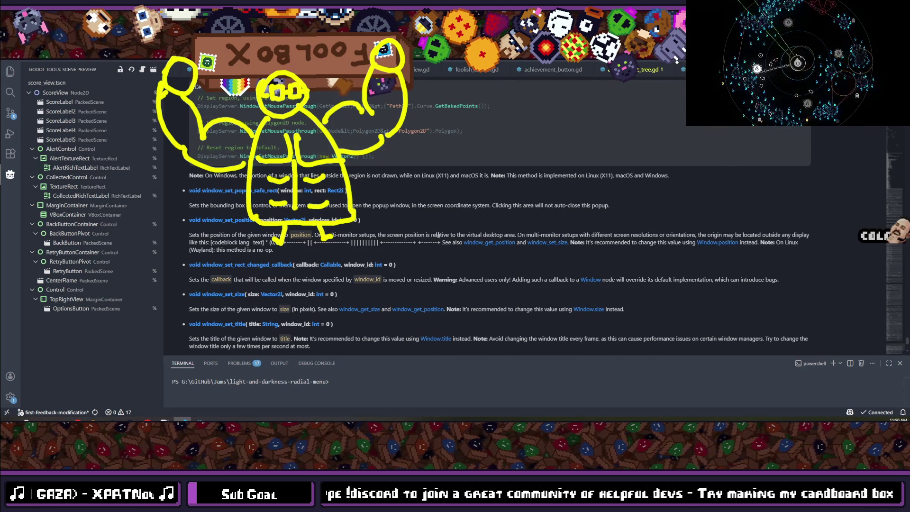
scroll(438, 235, down, 10)
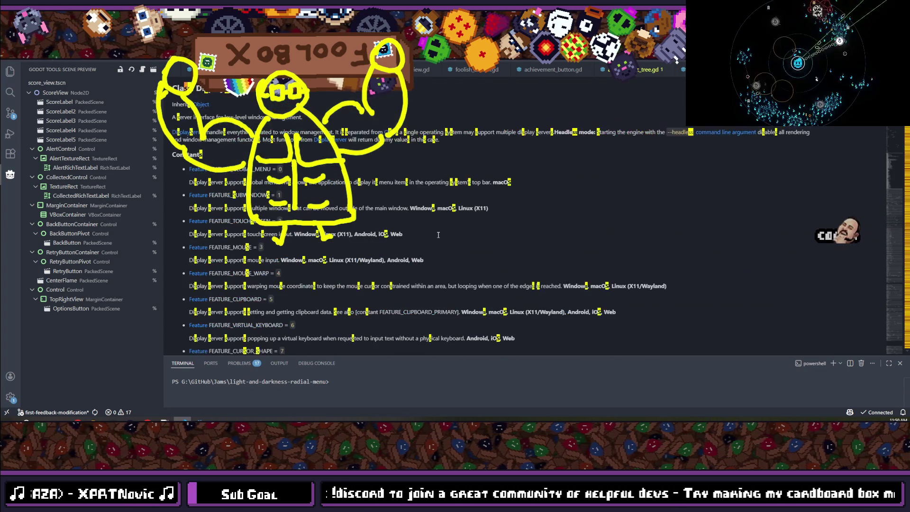
scroll(438, 235, down, 15)
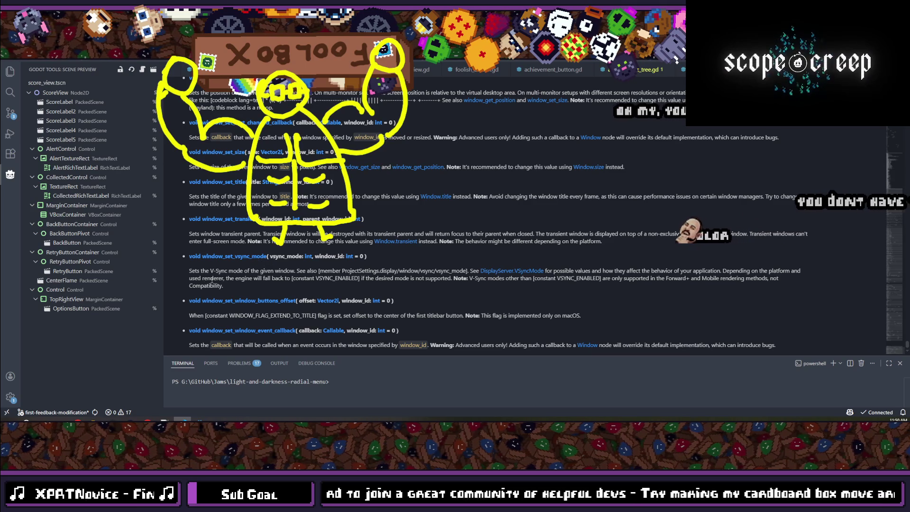
Highlight the V-Sync description and the vsync_mode and window_id parameter names.
drag(192, 273, 307, 273)
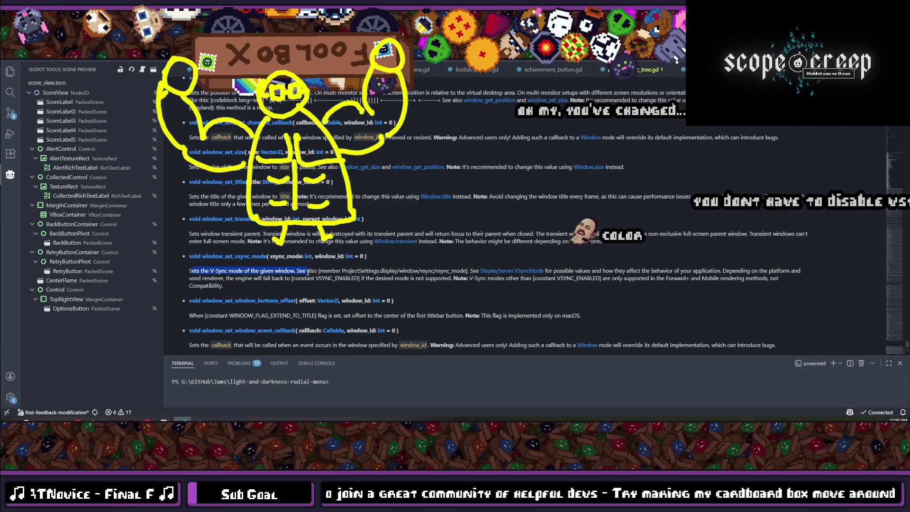
drag(307, 273, 452, 273)
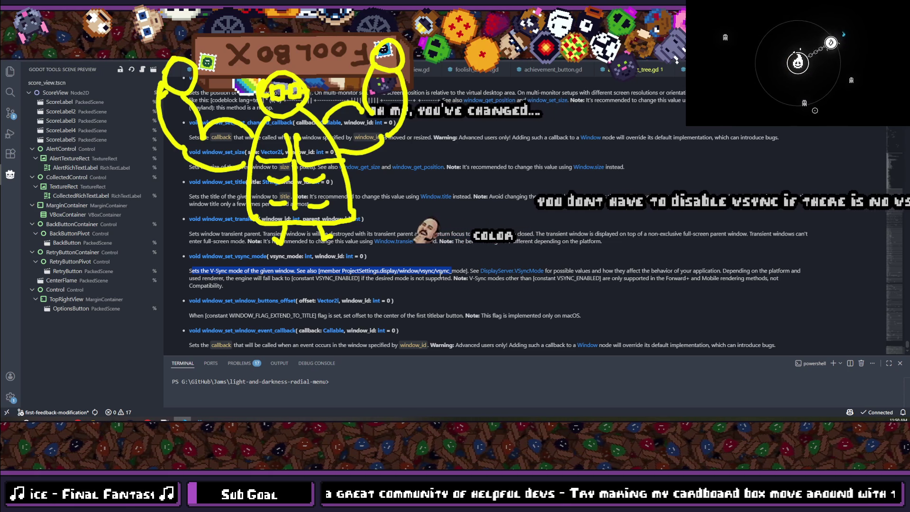
double_click(289, 256)
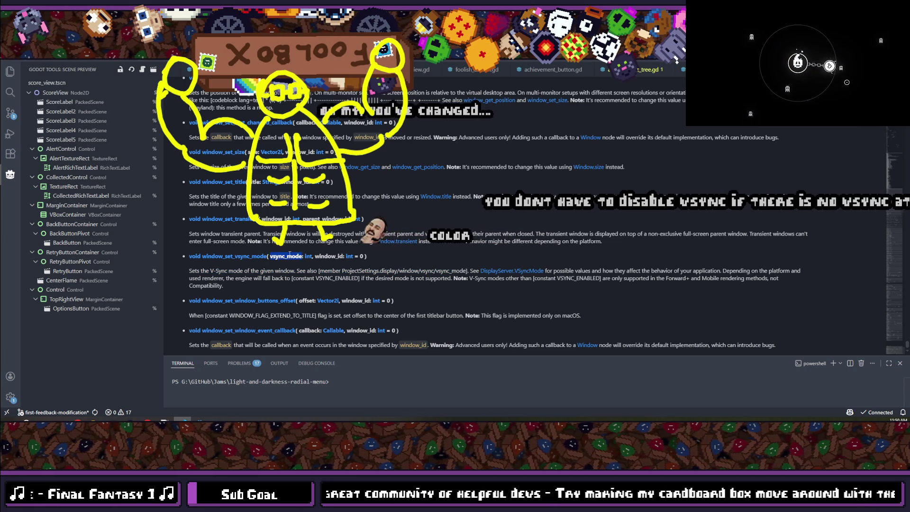
double_click(332, 256)
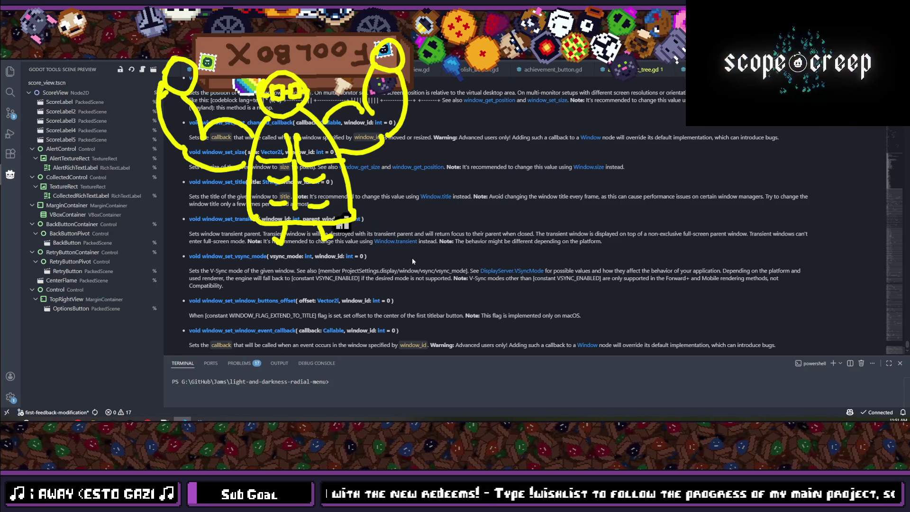
Check the vsync script and V-Sync search results, then run scopecreep with F5 and continue.
key(ctrl+w)
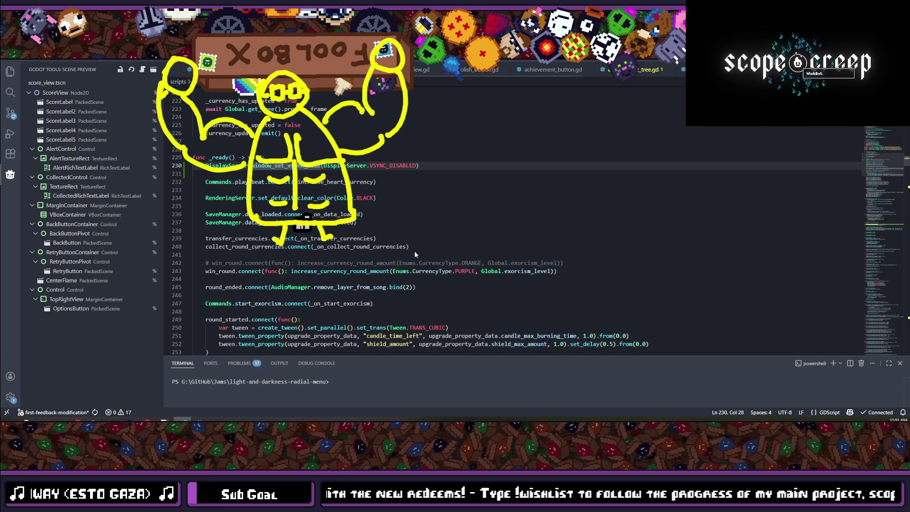
click(414, 254)
key(alt+Tab)
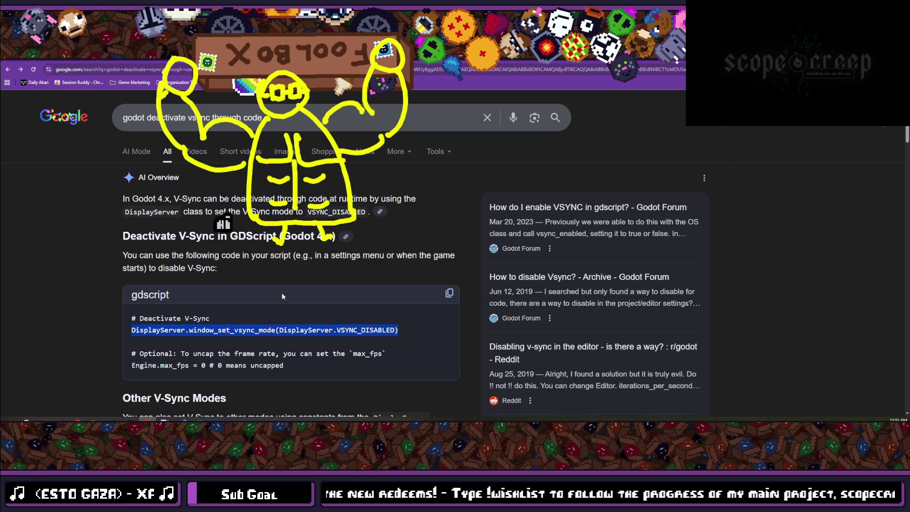
key(alt+Tab)
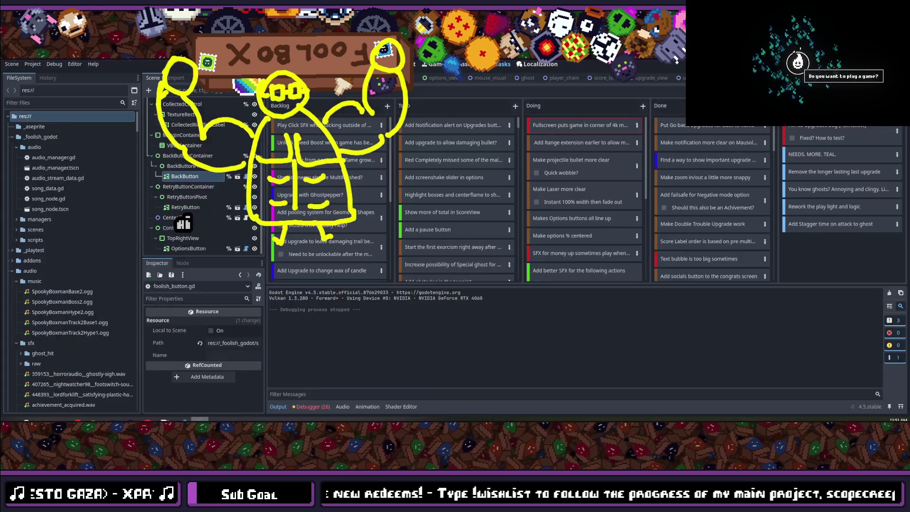
key(F5)
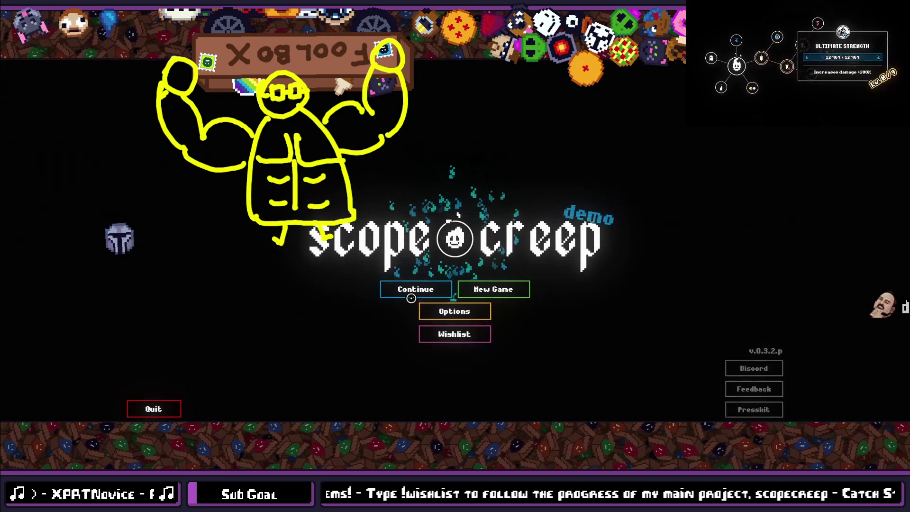
click(406, 290)
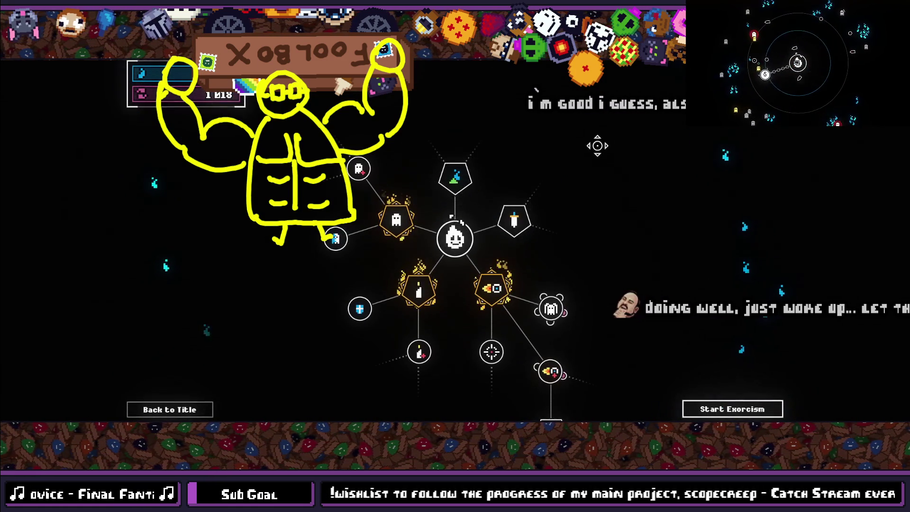
Pan across the upgrade tree, then quit the game with F8.
drag(606, 188, 610, 167)
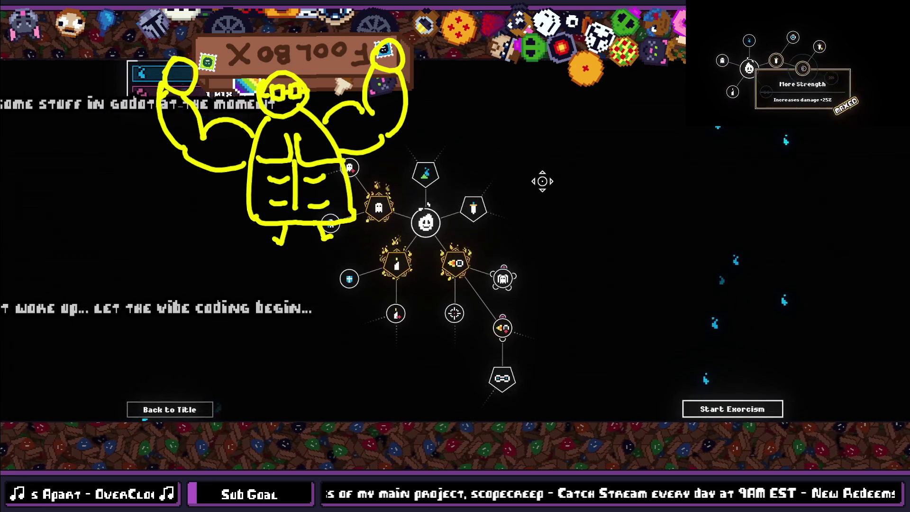
key(F8)
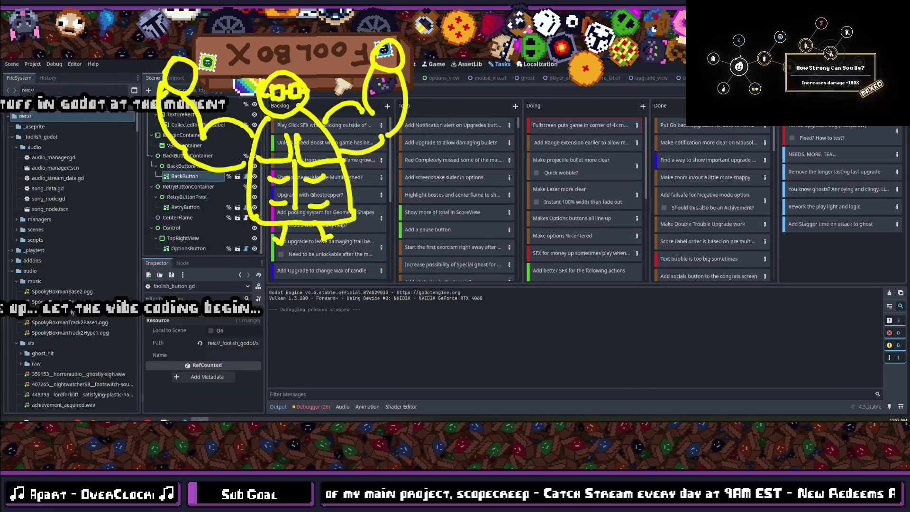
Filter Project Settings for fps and set Application/Run/Max FPS to 60.
click(29, 63)
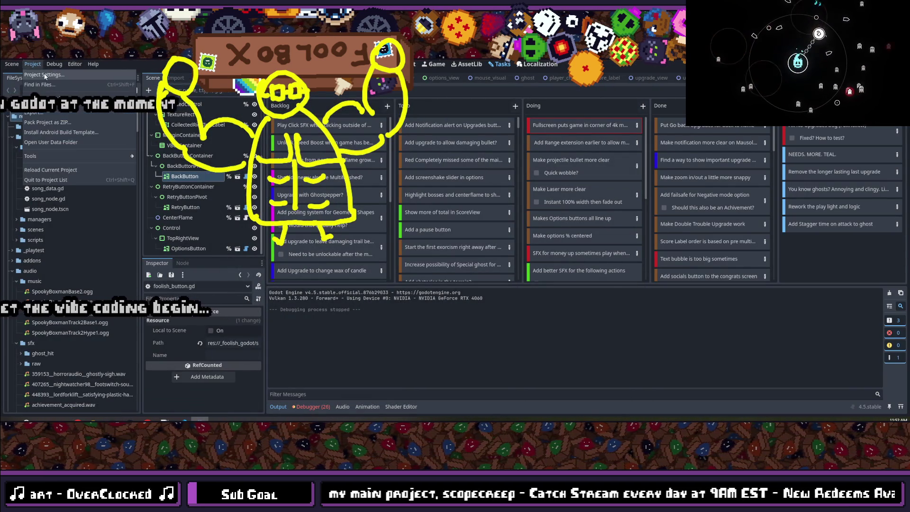
click(53, 75)
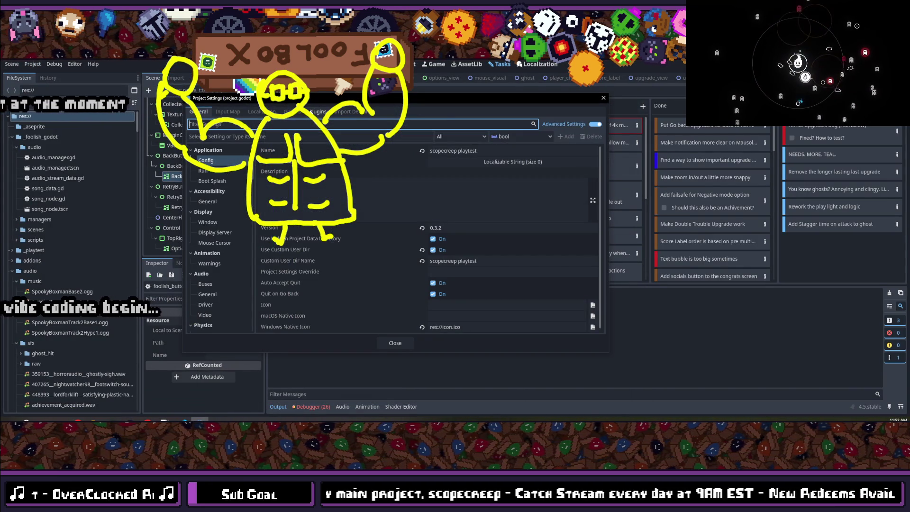
text(fps)
click(207, 151)
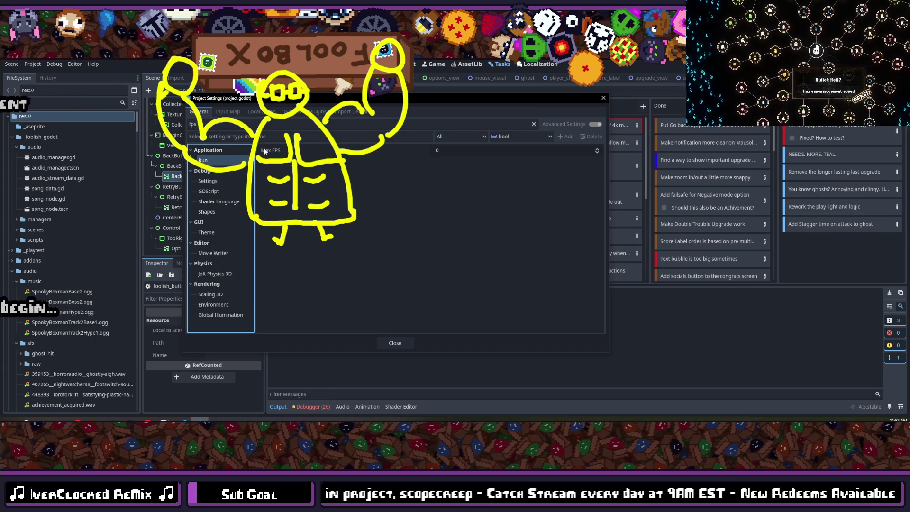
mouse_move(265, 151)
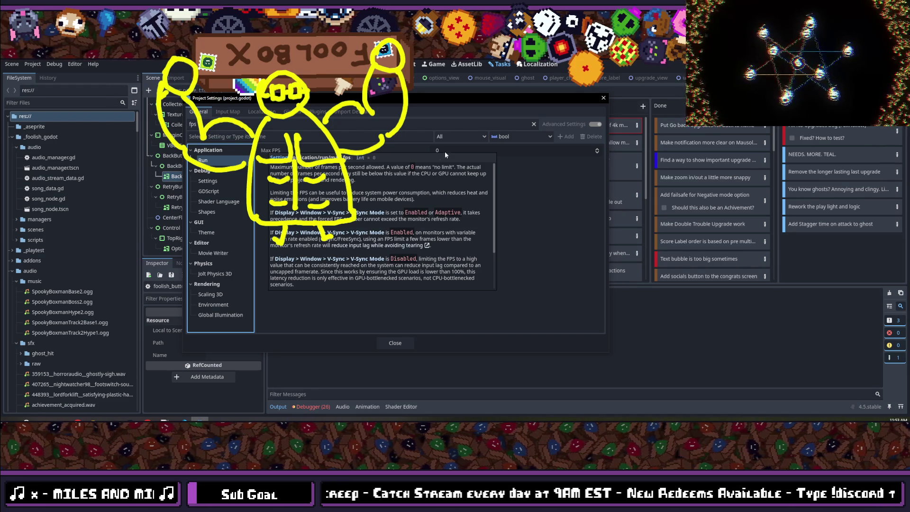
text(60)
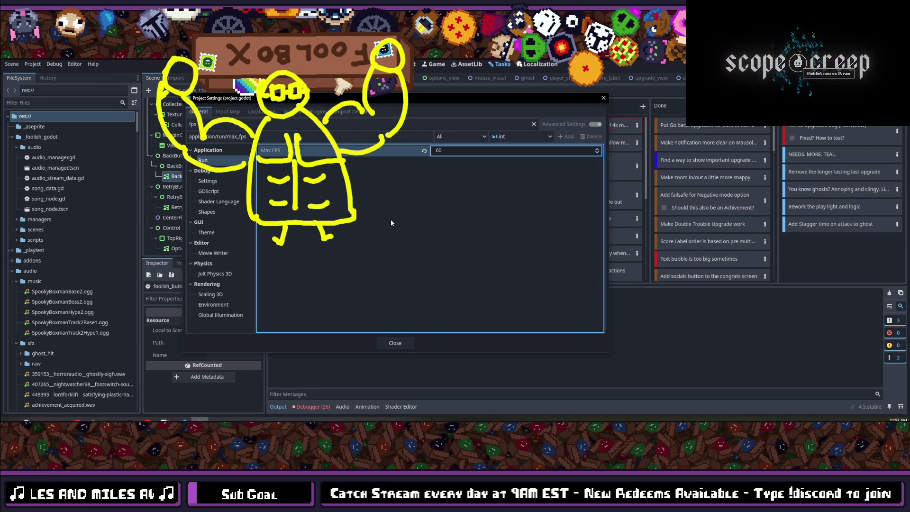
click(407, 343)
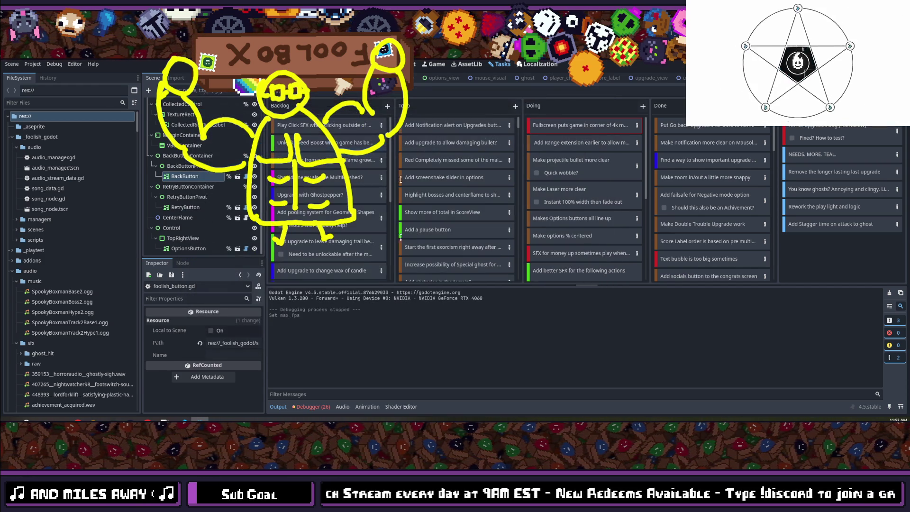
Run the game with F5, continue the saved run, and pan the skill tree up-left.
key(F5)
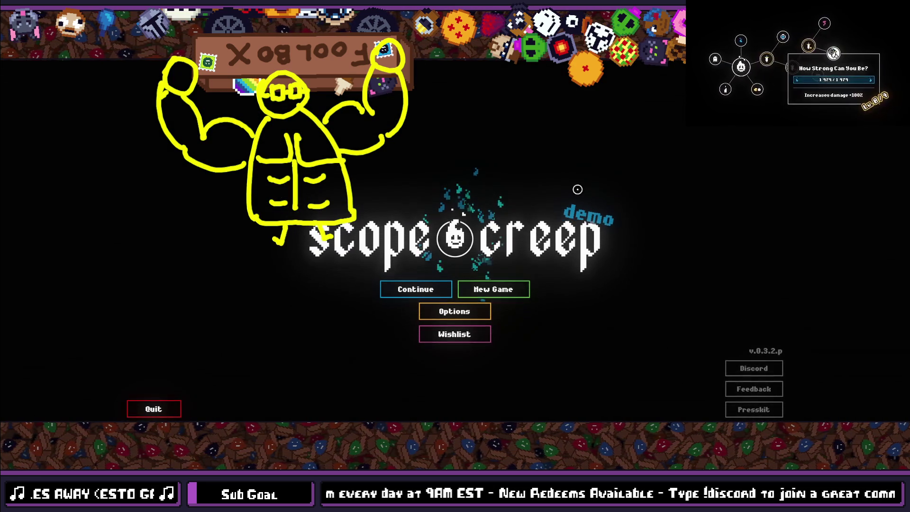
click(413, 289)
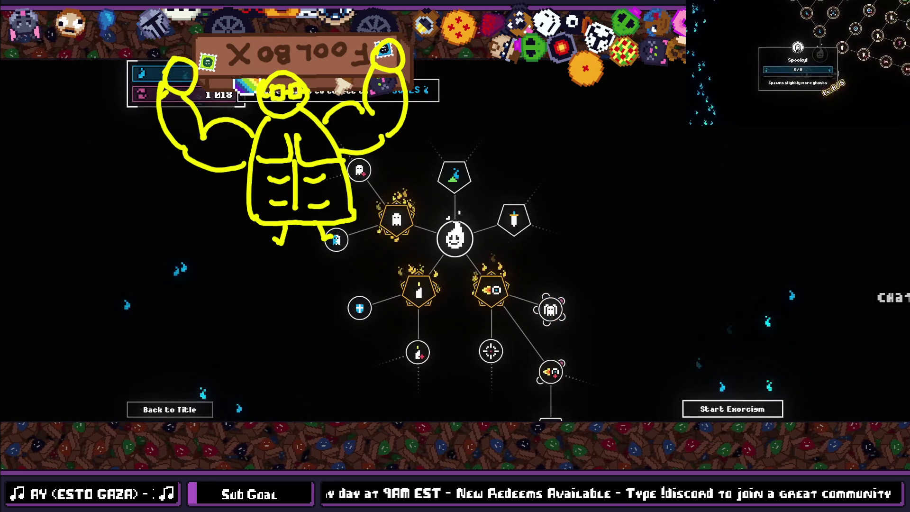
drag(294, 294, 244, 205)
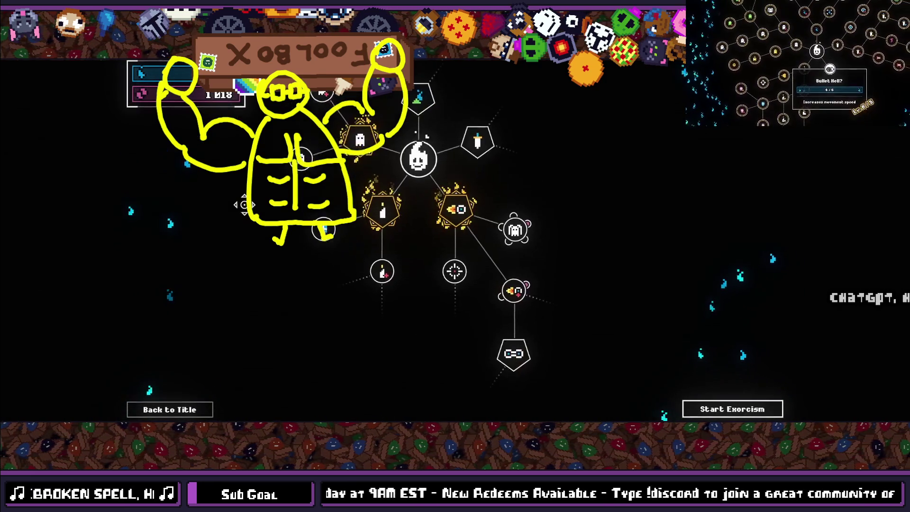
Pan the upgrade tree back down, then close the game with Alt+F4.
drag(610, 220, 610, 271)
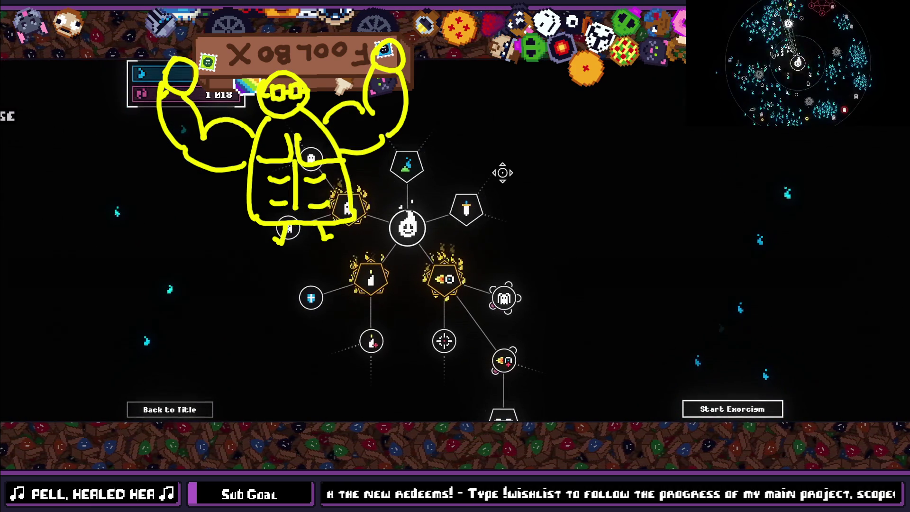
key(alt+F4)
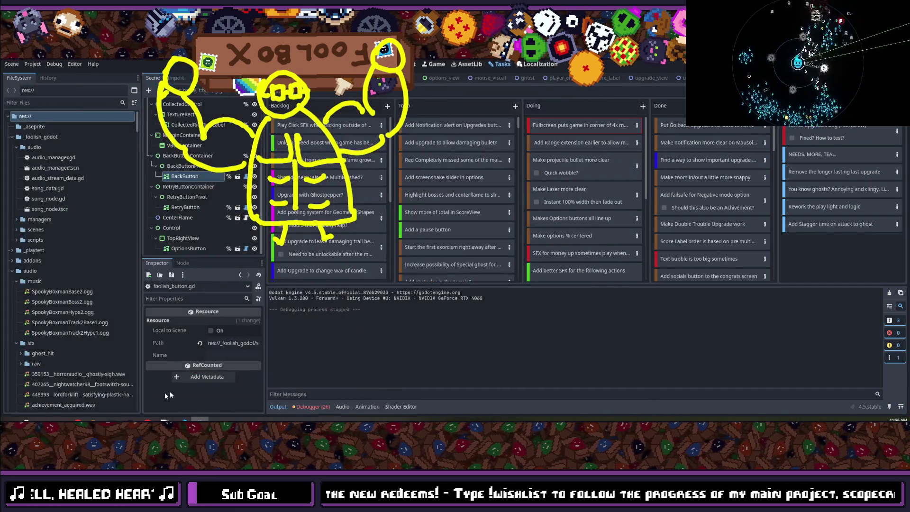
mouse_move(147, 420)
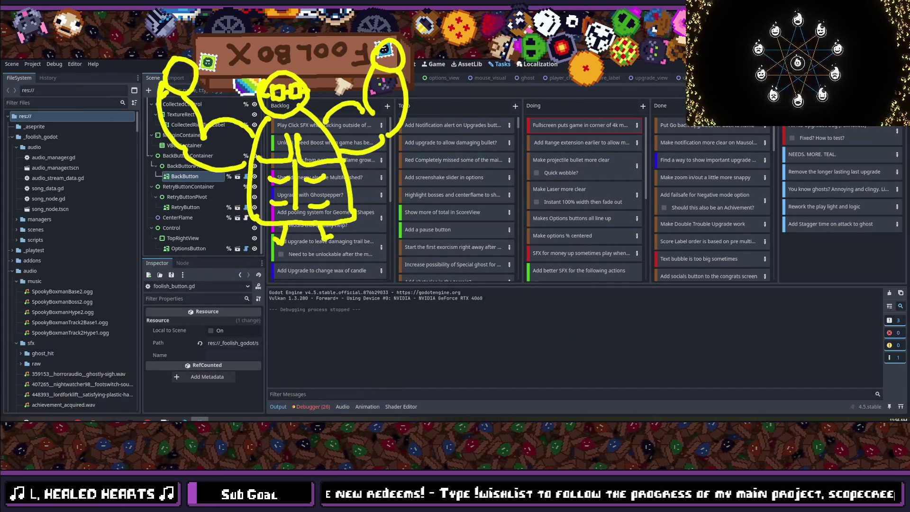
click(17, 281)
click(16, 291)
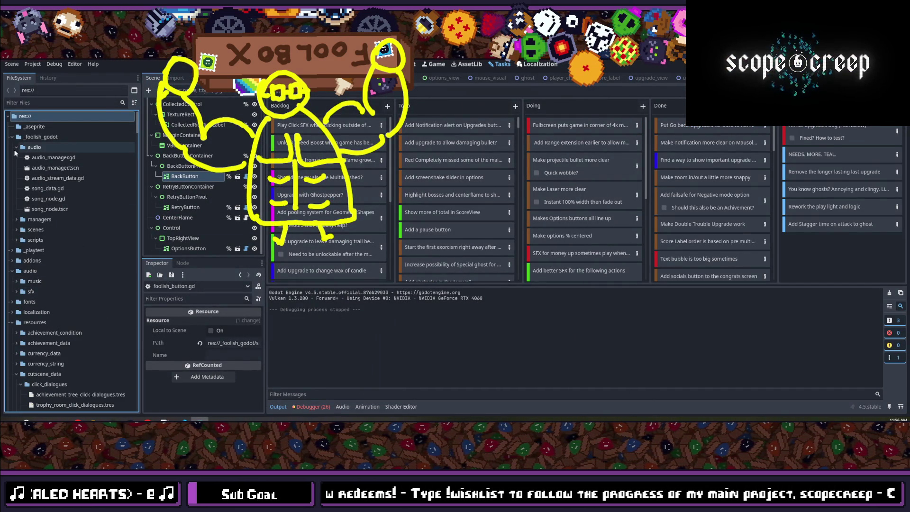
click(16, 147)
click(12, 137)
click(12, 168)
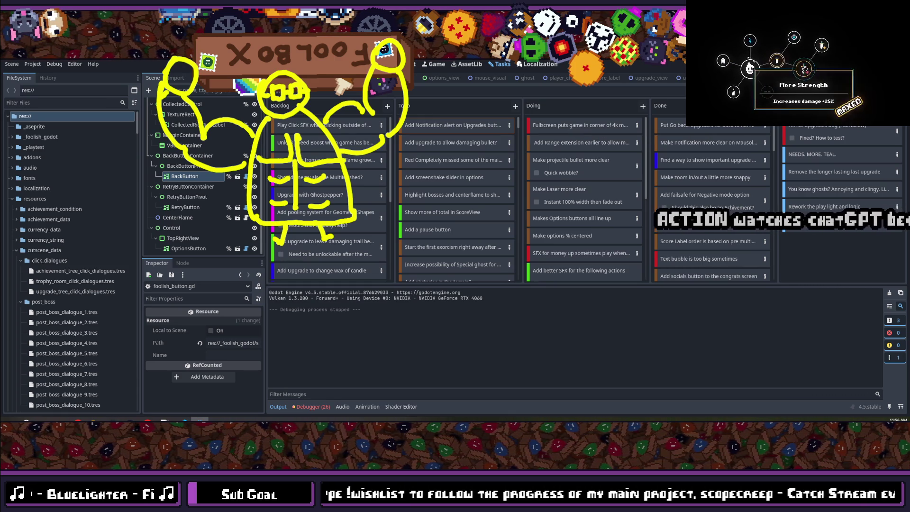
mouse_move(835, 54)
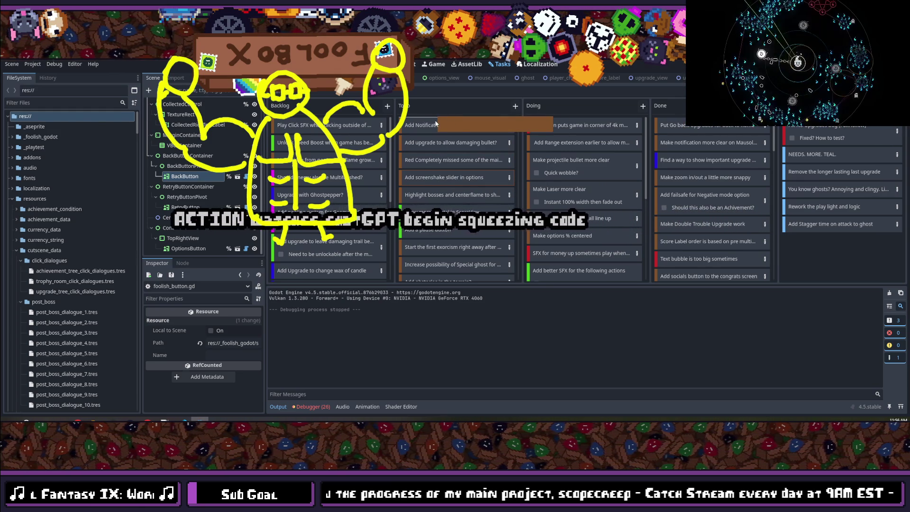
Drag 'Add screenshake slider in options' to the top of Doing and switch to the 2D view.
mouse_move(451, 139)
mouse_down()
mouse_move(450, 125)
mouse_move(524, 131)
mouse_move(590, 121)
mouse_move(581, 130)
mouse_up()
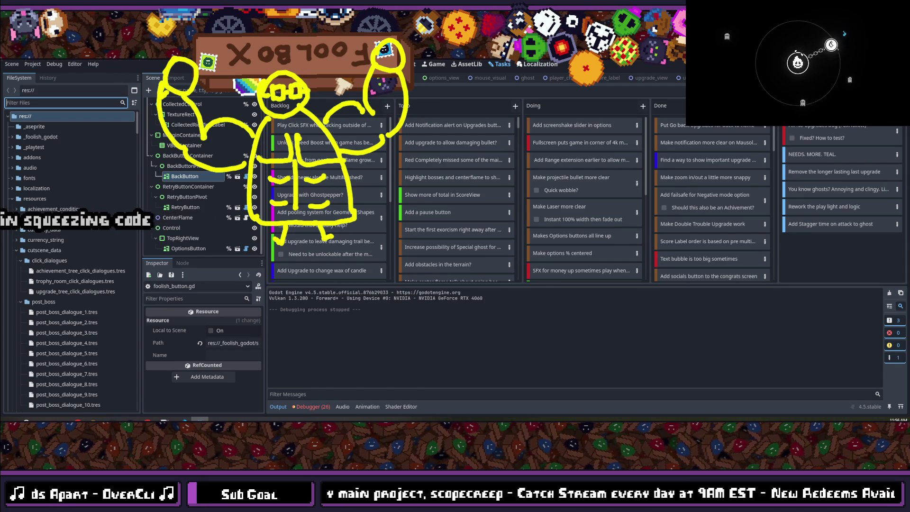
key(ctrl+F1)
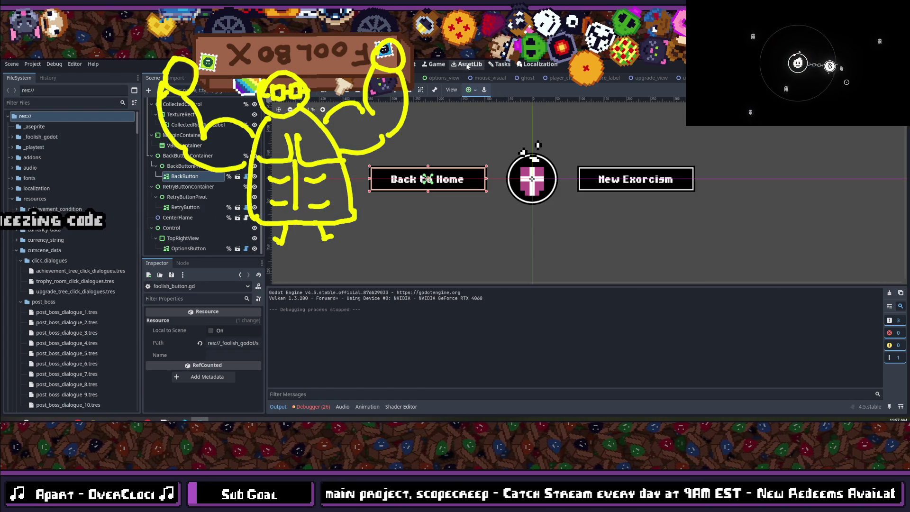
click(435, 64)
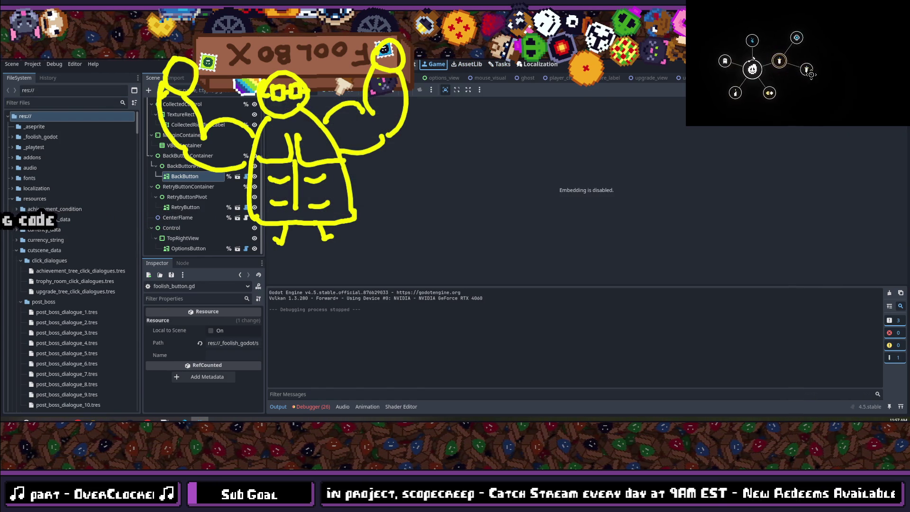
key(ctrl+F1)
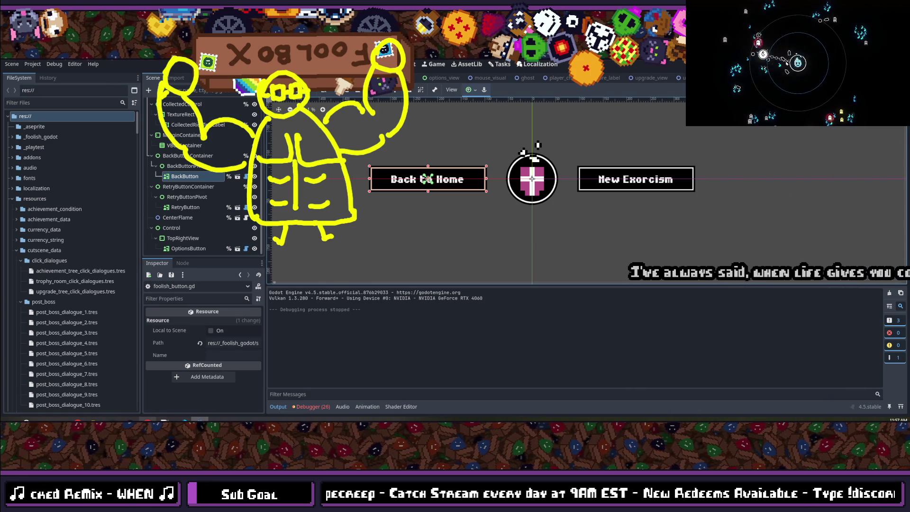
mouse_move(147, 420)
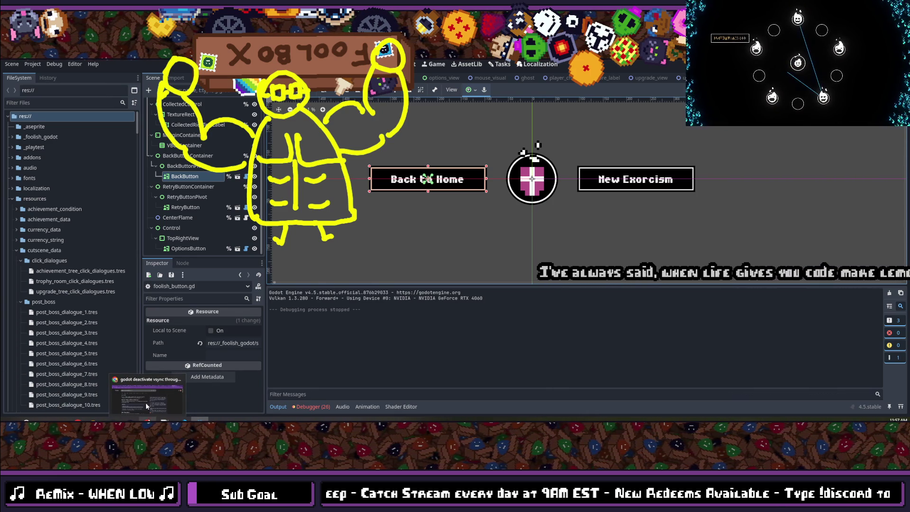
click(144, 396)
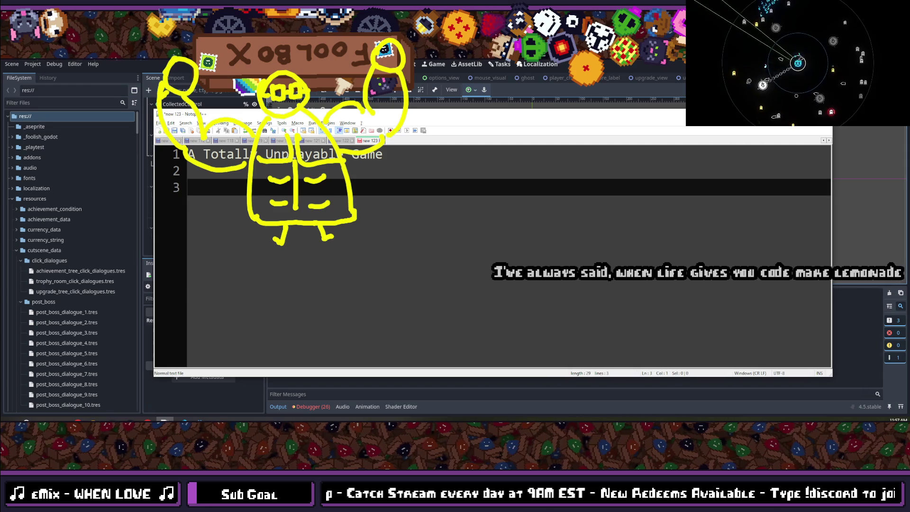
key(alt+Tab)
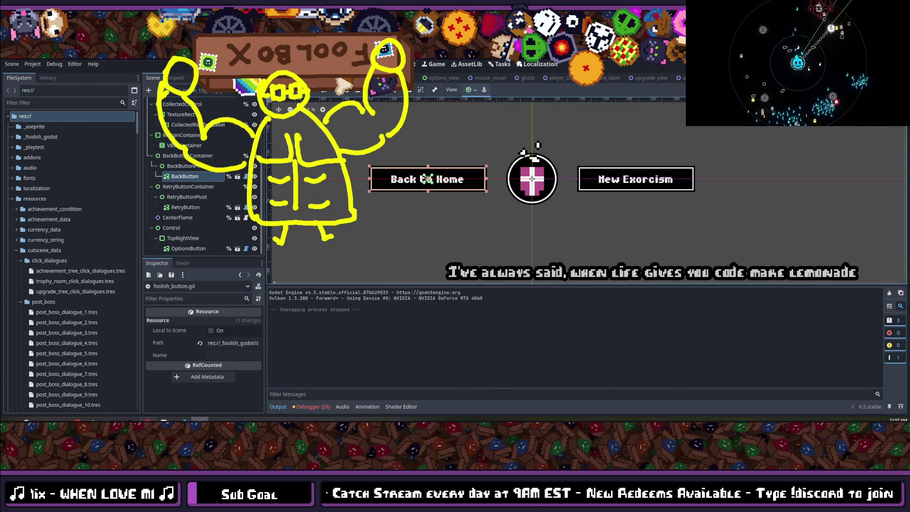
key(alt+Tab)
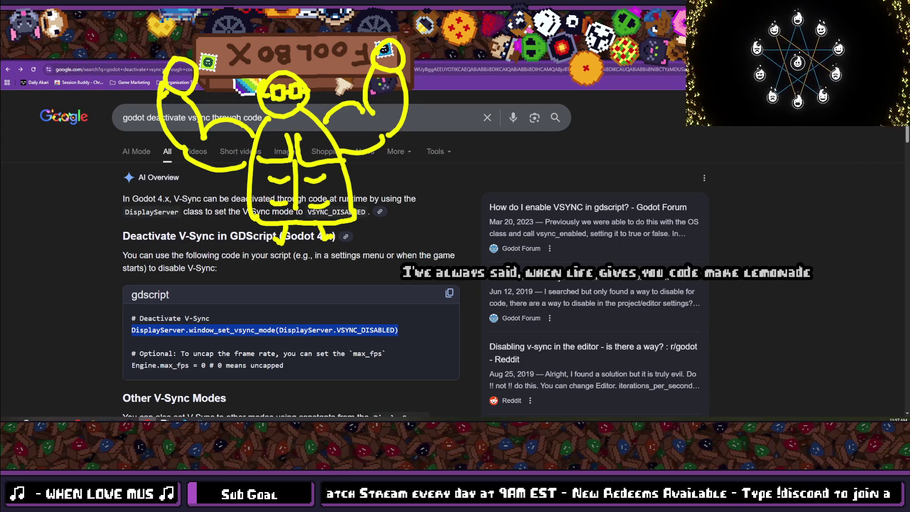
key(ctrl+Tab)
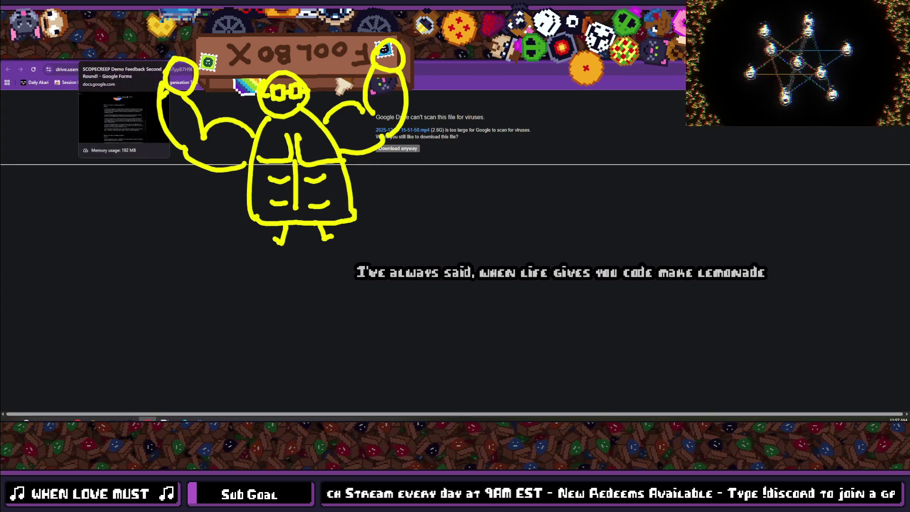
key(ctrl+Tab)
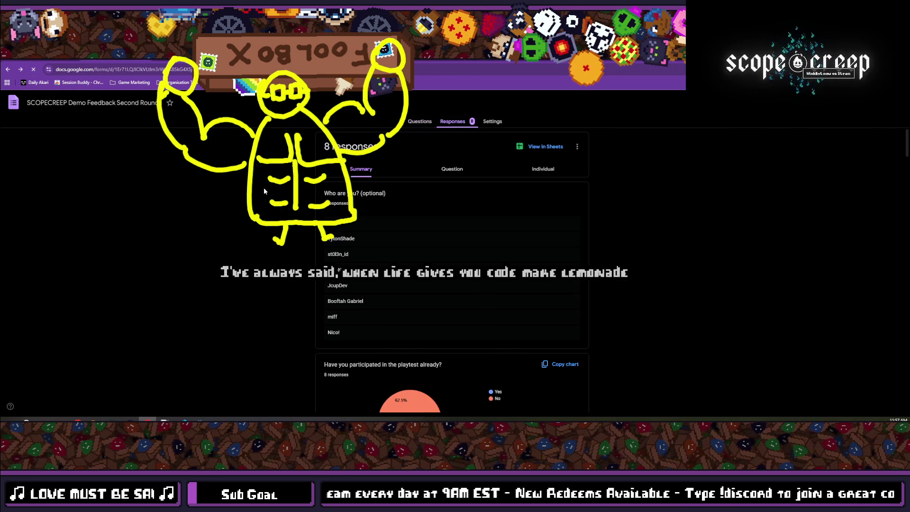
key(alt+Tab)
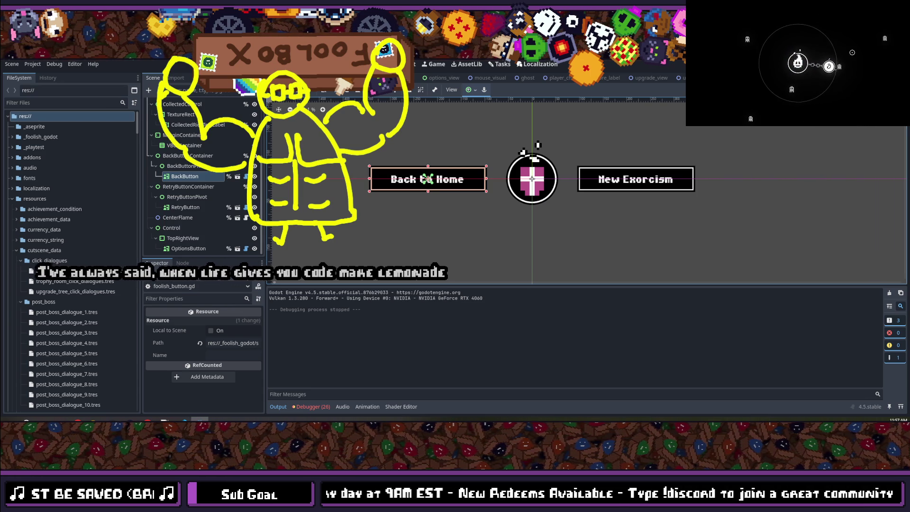
Open the Tasks board and drag 'Show more of total in ScoreView' to the top of Doing.
click(488, 66)
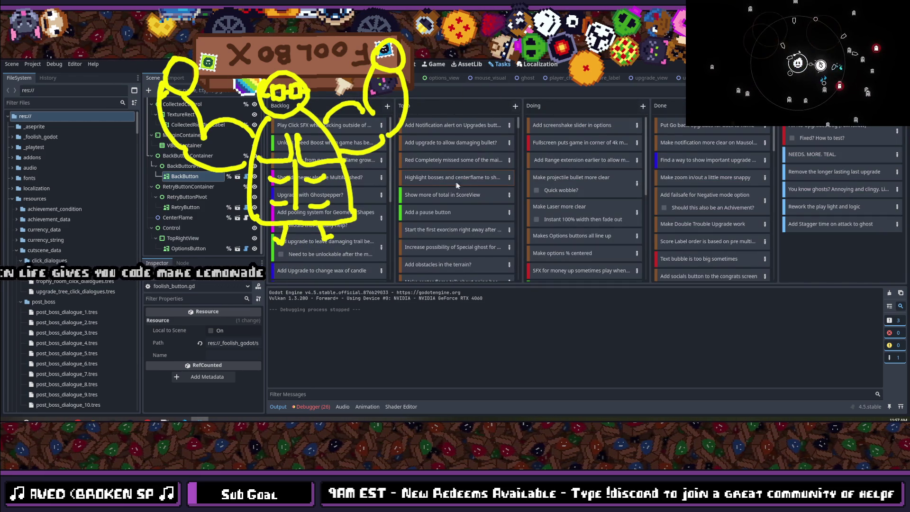
mouse_move(446, 171)
mouse_down()
mouse_move(588, 118)
mouse_move(582, 122)
mouse_up()
drag(414, 181, 553, 116)
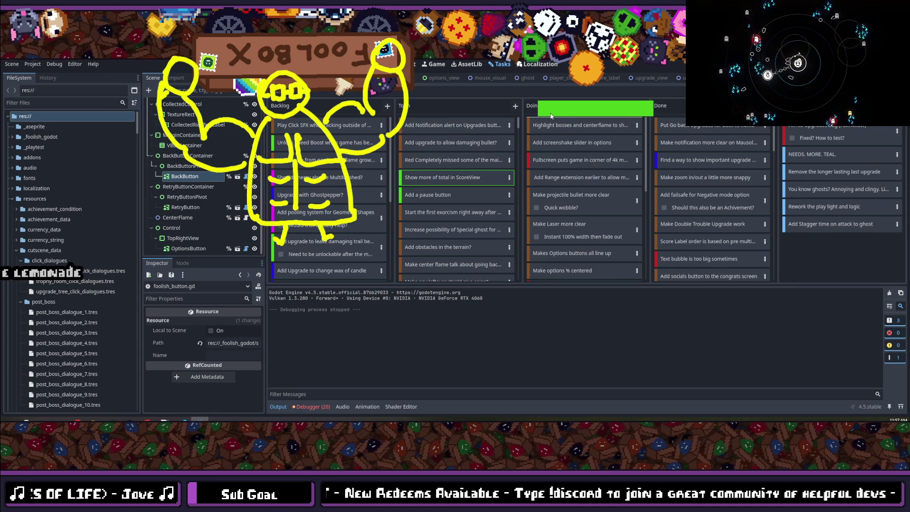
drag(550, 116, 550, 120)
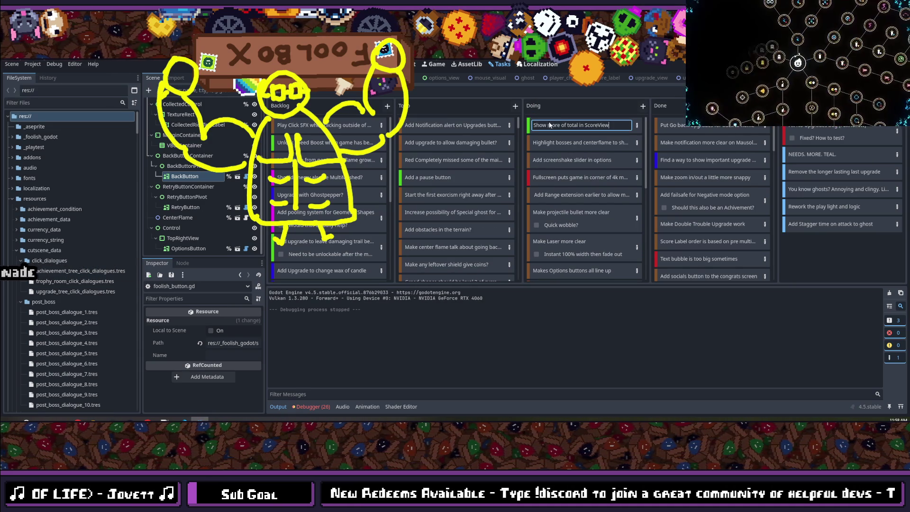
Add the step 'How do we do this?' to the ScoreView card and close its details.
double_click(632, 131)
text(How do we do)
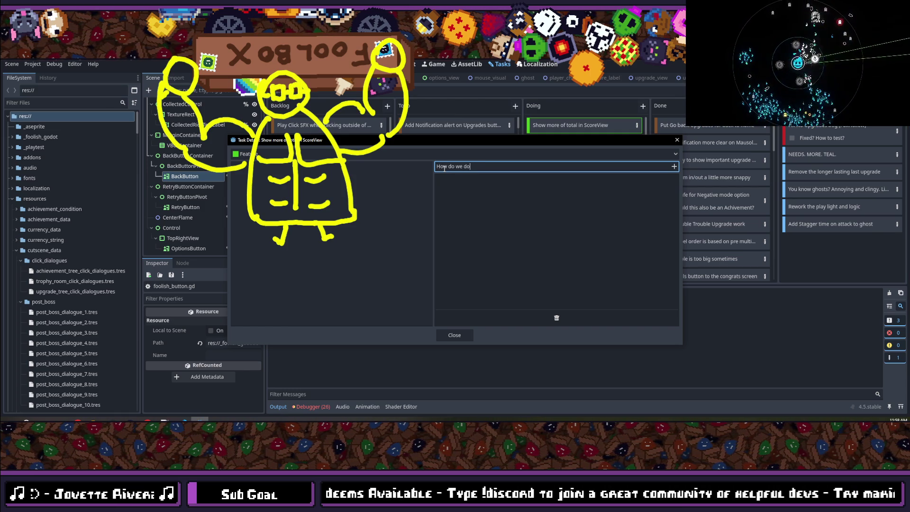
text(this)
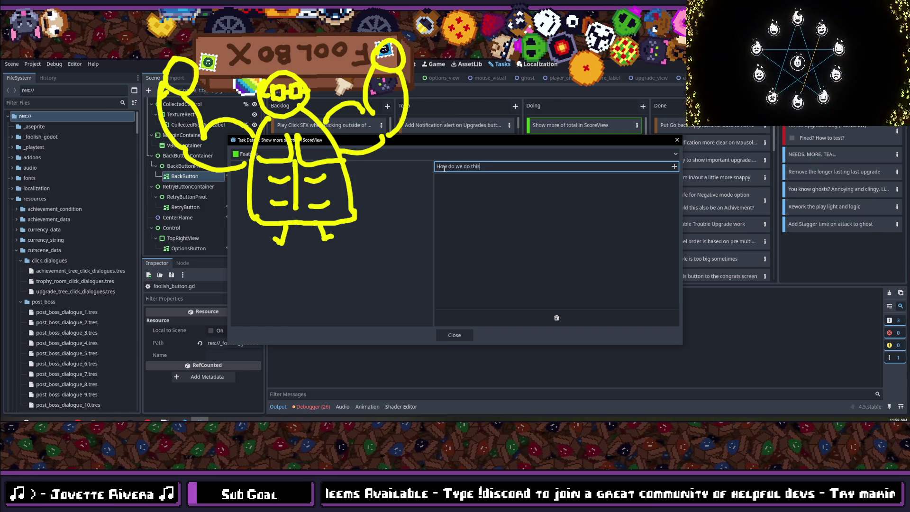
text(?)
key(Return)
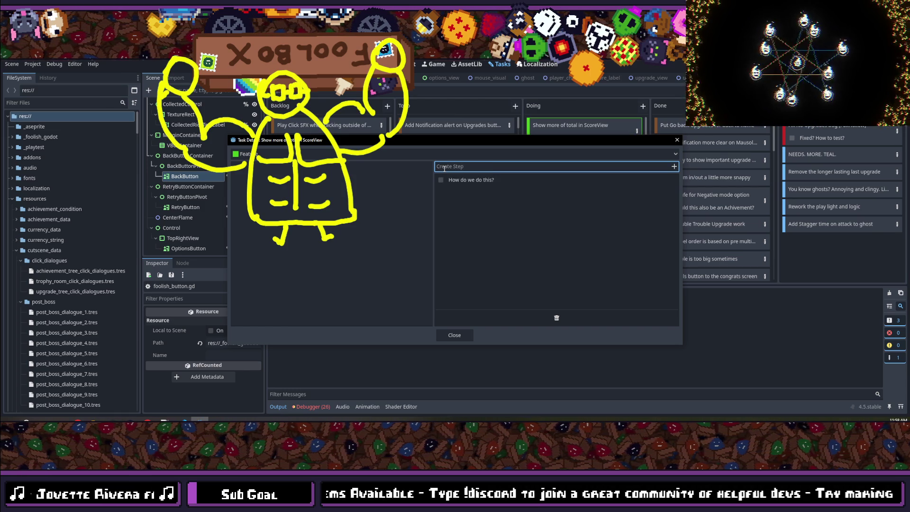
click(460, 333)
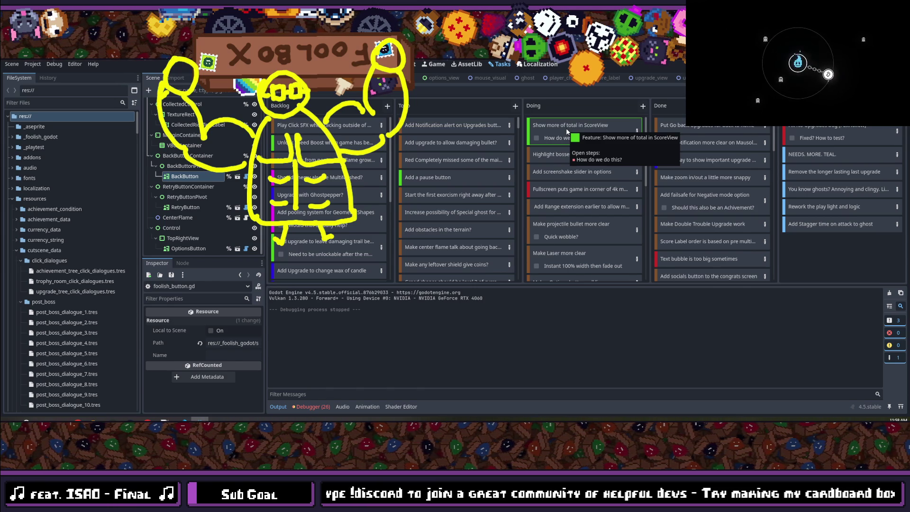
Place the 'Start the first exorcism right away after…' card above the ScoreView card in Doing.
drag(568, 131, 570, 130)
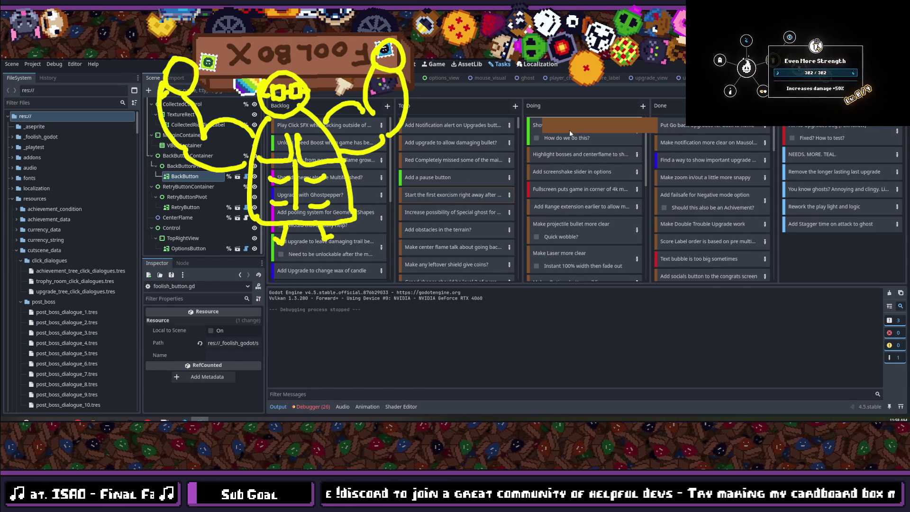
drag(565, 160, 565, 161)
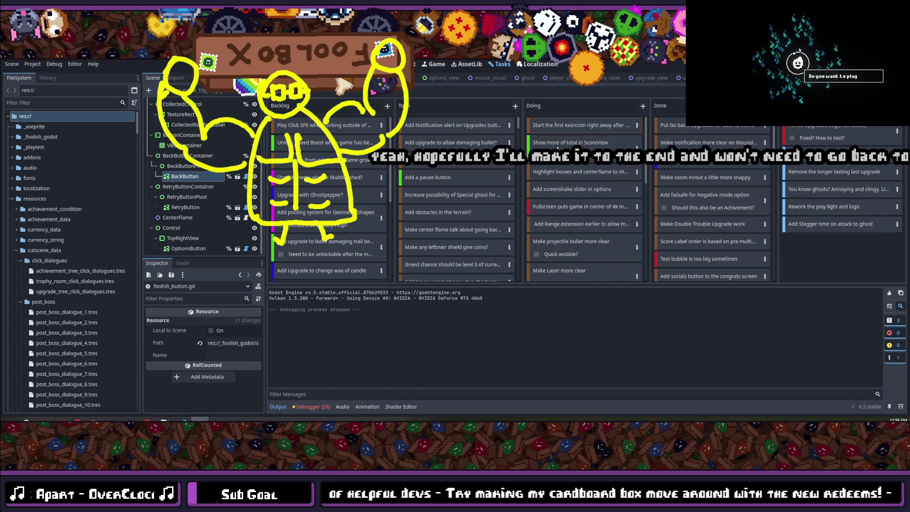
mouse_move(558, 149)
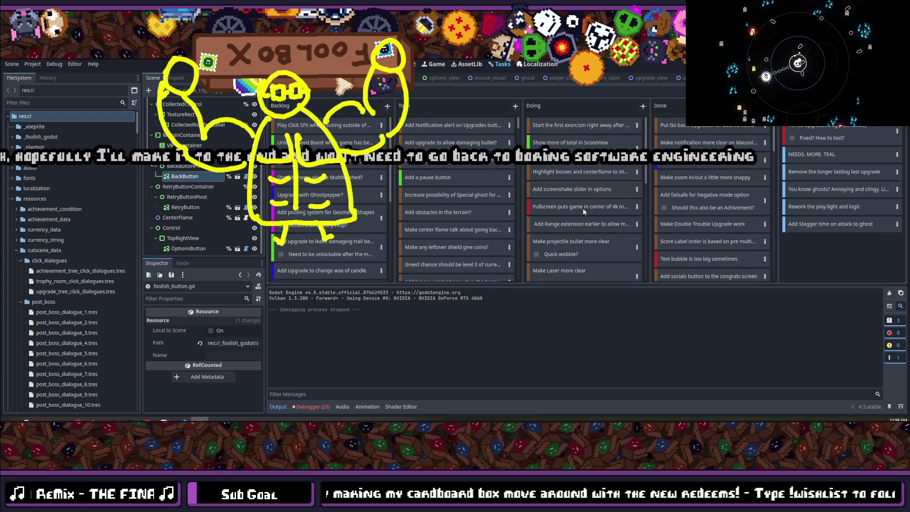
scroll(581, 227, down, 1)
scroll(579, 166, down, 1)
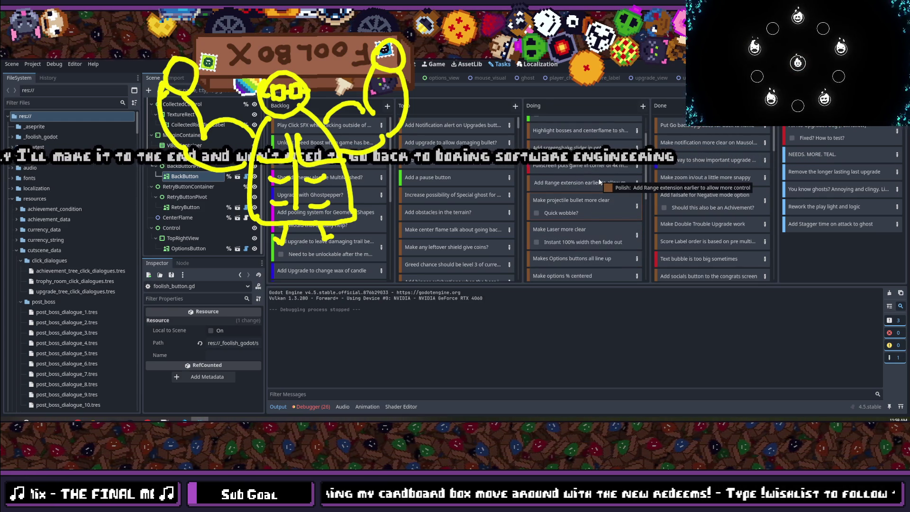
scroll(603, 190, down, 2)
scroll(606, 196, up, 4)
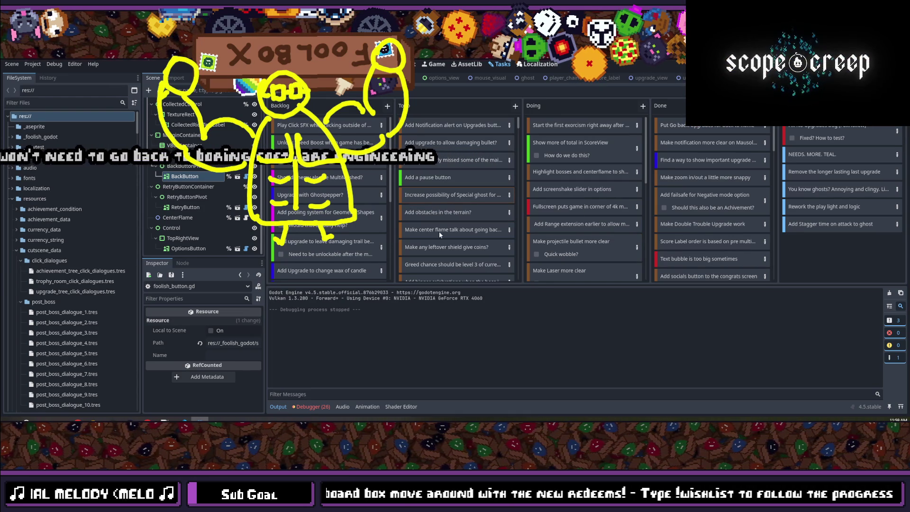
Move 'Add obstacles in the terrain?' to the top of To Do and review its details.
mouse_move(446, 213)
mouse_down()
mouse_move(451, 110)
mouse_move(423, 127)
mouse_up()
double_click(500, 125)
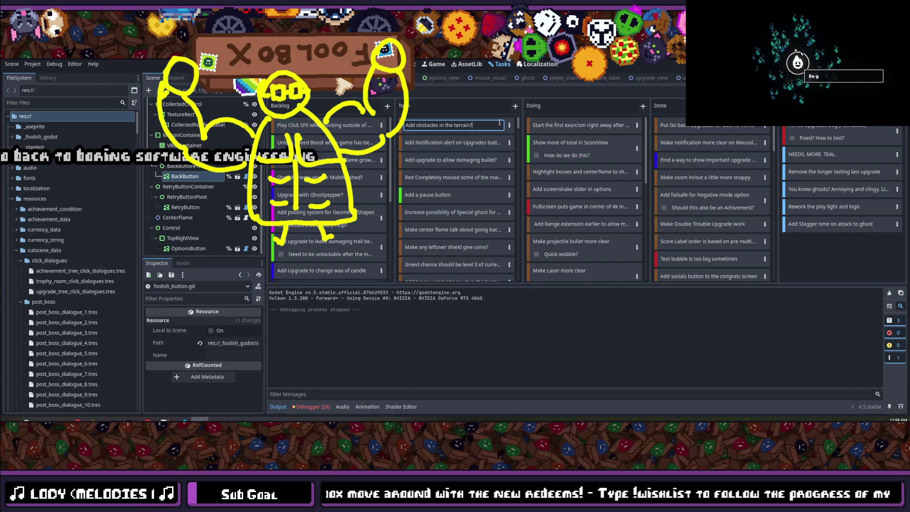
double_click(403, 126)
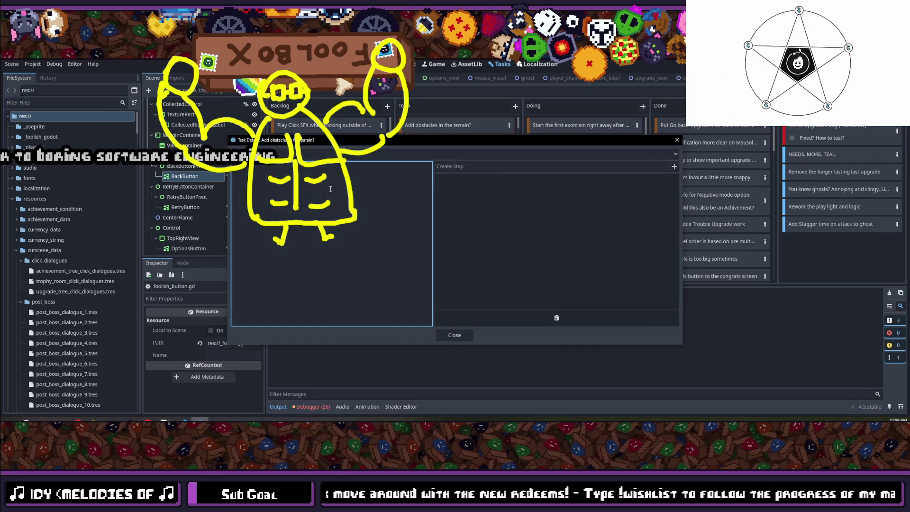
click(527, 313)
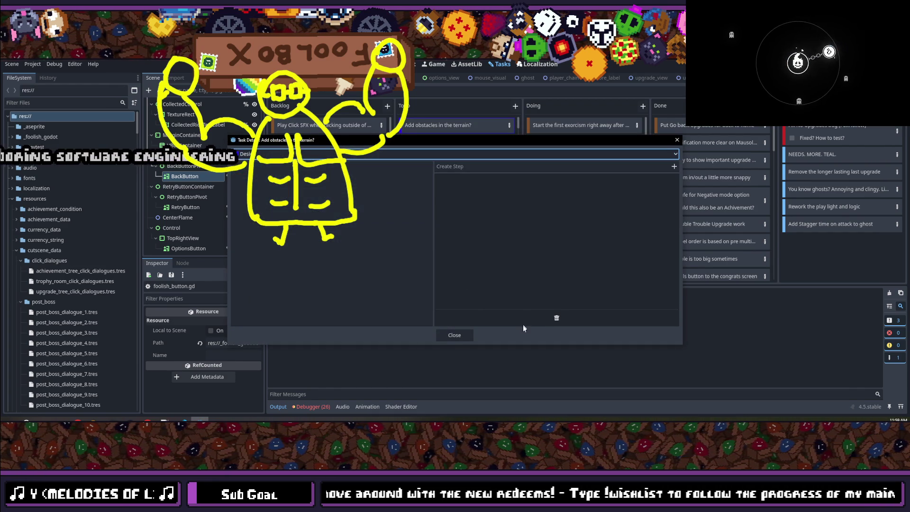
click(454, 335)
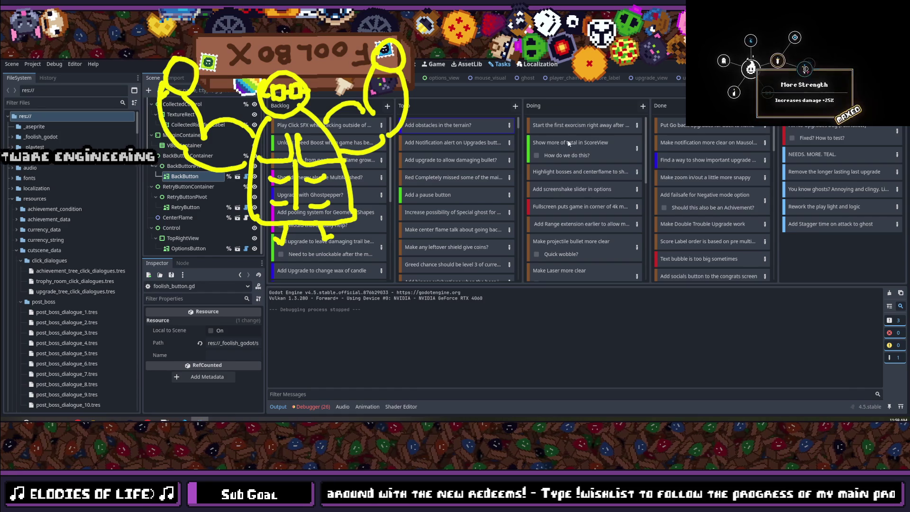
Change the 'Show more of total in ScoreView' task's category to Design.
double_click(537, 142)
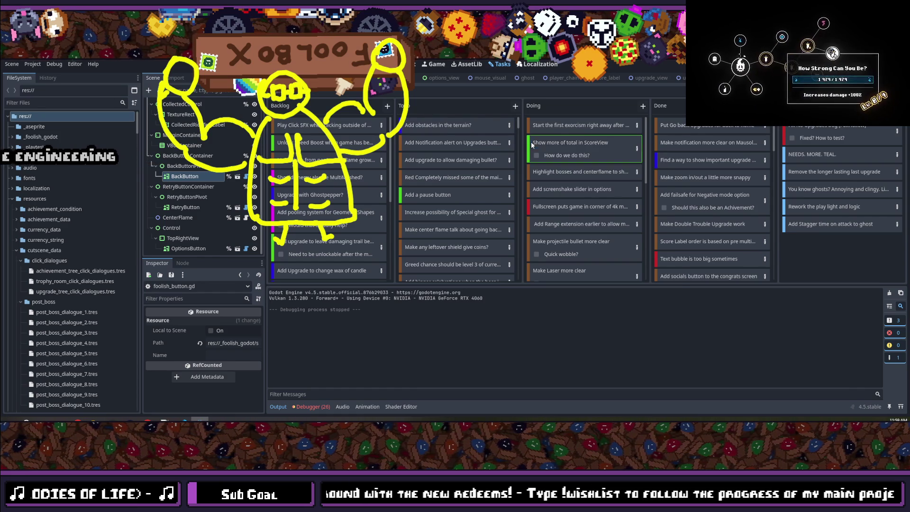
double_click(537, 142)
click(259, 155)
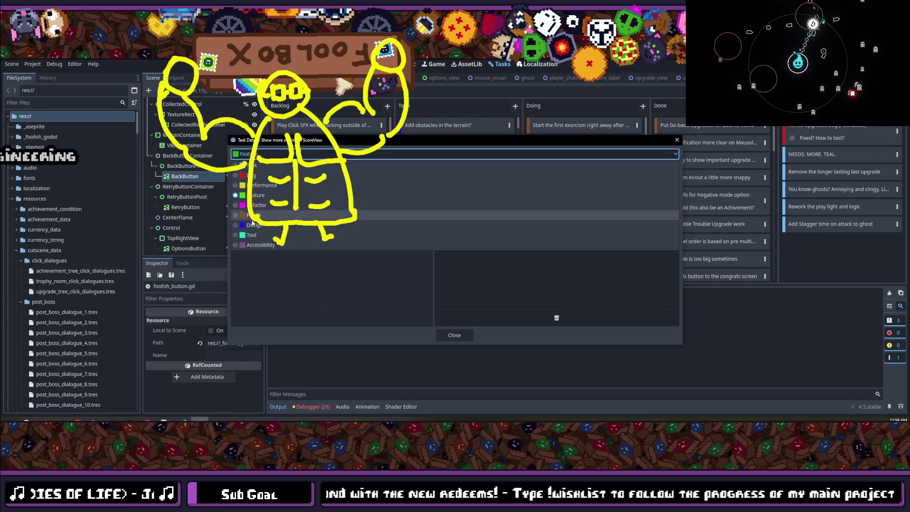
click(258, 226)
click(464, 335)
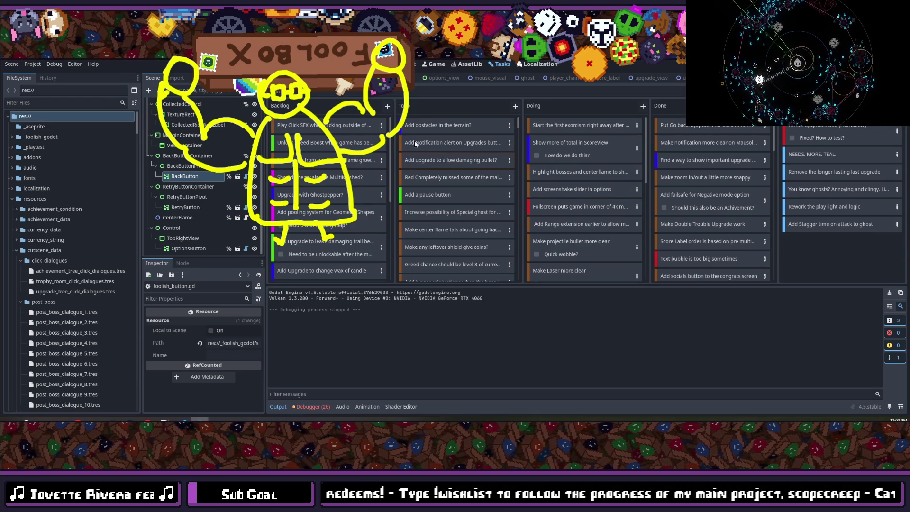
Put 'Add a pause button' at the top of Doing with category Refactor.
mouse_move(419, 141)
mouse_down()
mouse_move(570, 130)
mouse_move(425, 146)
mouse_move(467, 140)
mouse_move(416, 135)
mouse_up()
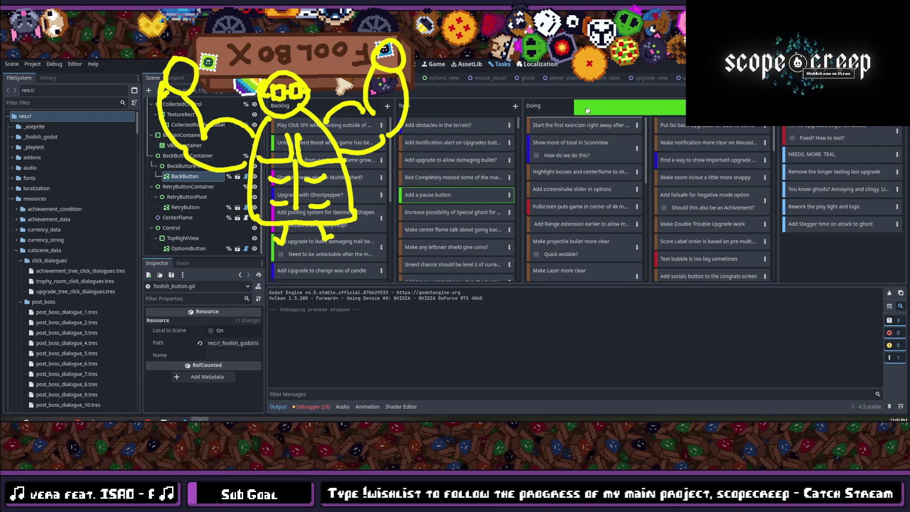
drag(539, 123, 538, 124)
double_click(559, 125)
click(306, 154)
click(313, 205)
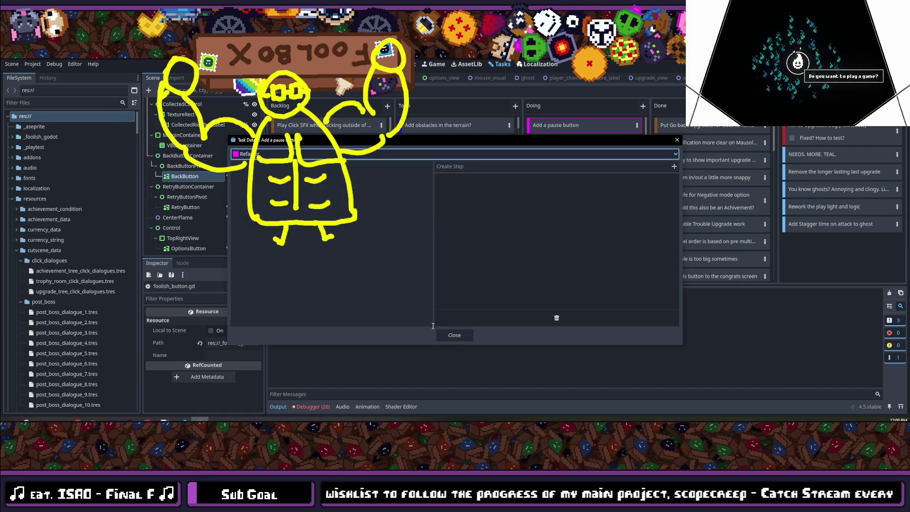
click(449, 334)
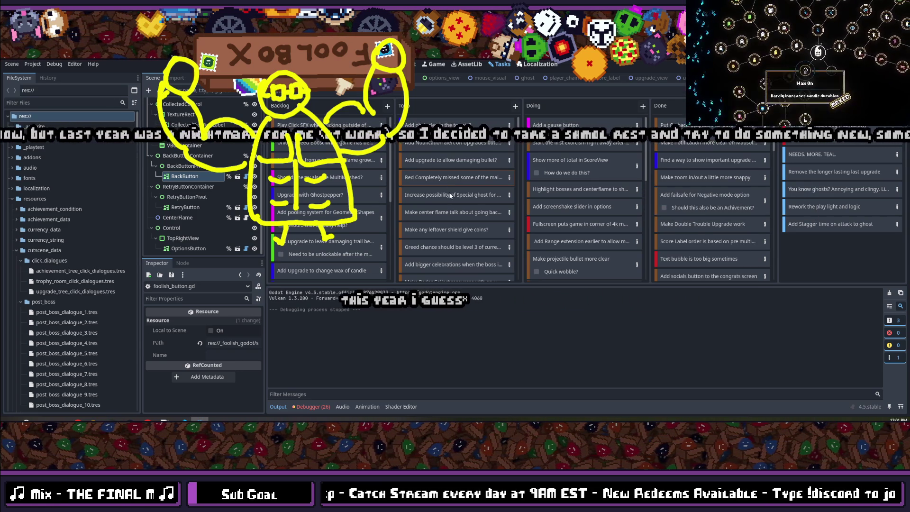
Drag 'Make Radar Collect resources' and 'Add bigger celebrations' into Doing, then start a new Doing card.
scroll(453, 203, down, 1)
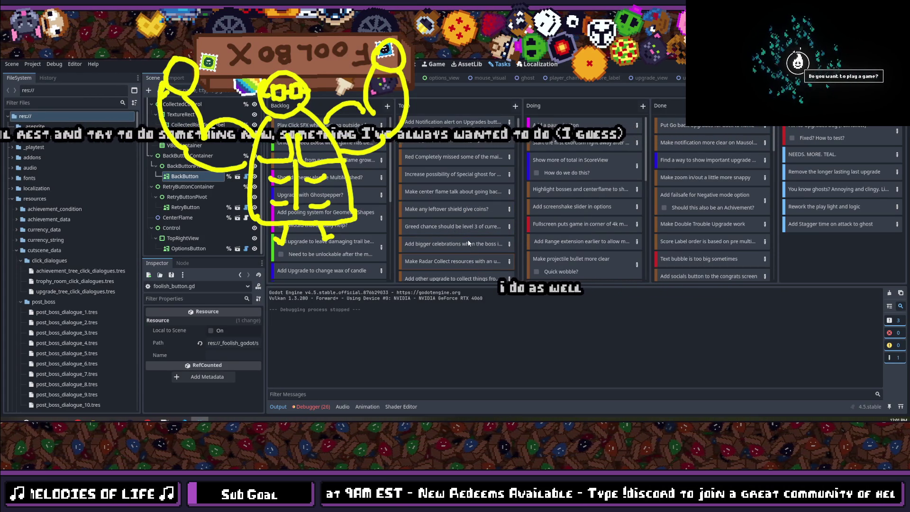
scroll(455, 242, down, 1)
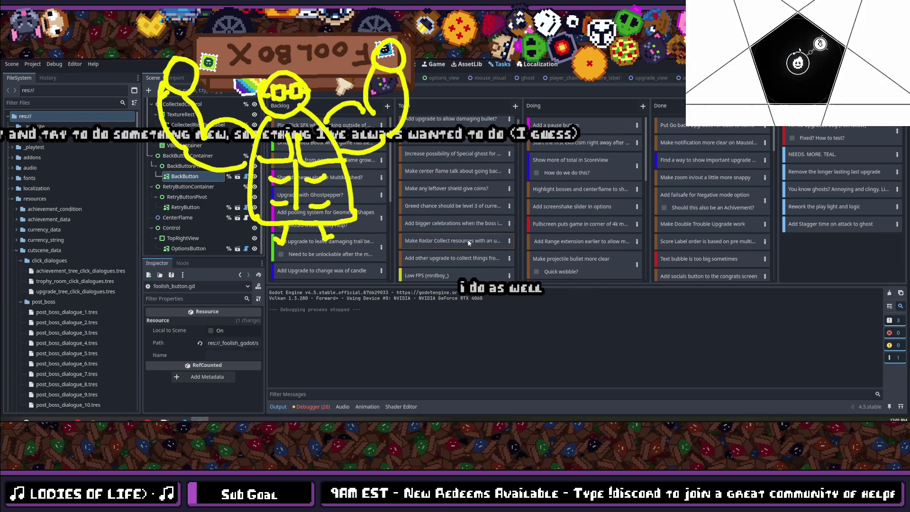
scroll(454, 245, down, 1)
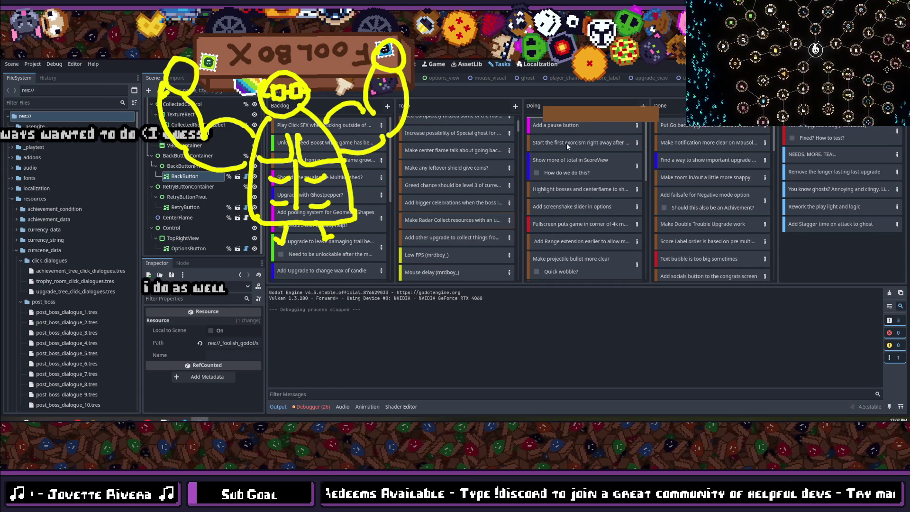
drag(568, 146, 567, 142)
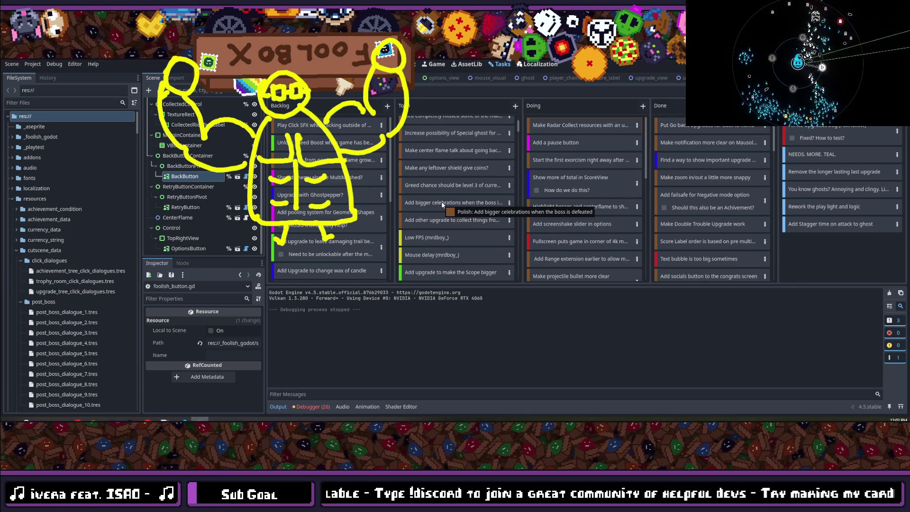
mouse_move(442, 205)
mouse_down()
mouse_move(586, 123)
mouse_move(474, 192)
mouse_move(448, 189)
mouse_up()
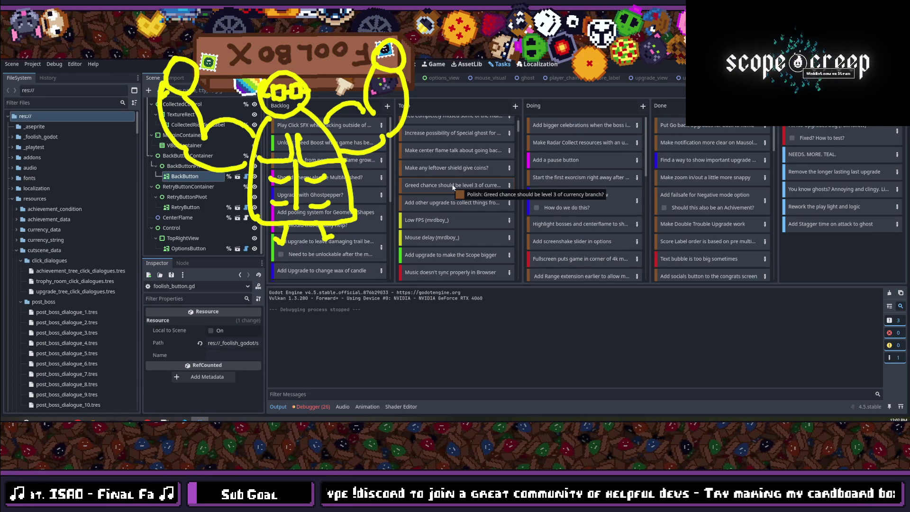
scroll(460, 178, up, 3)
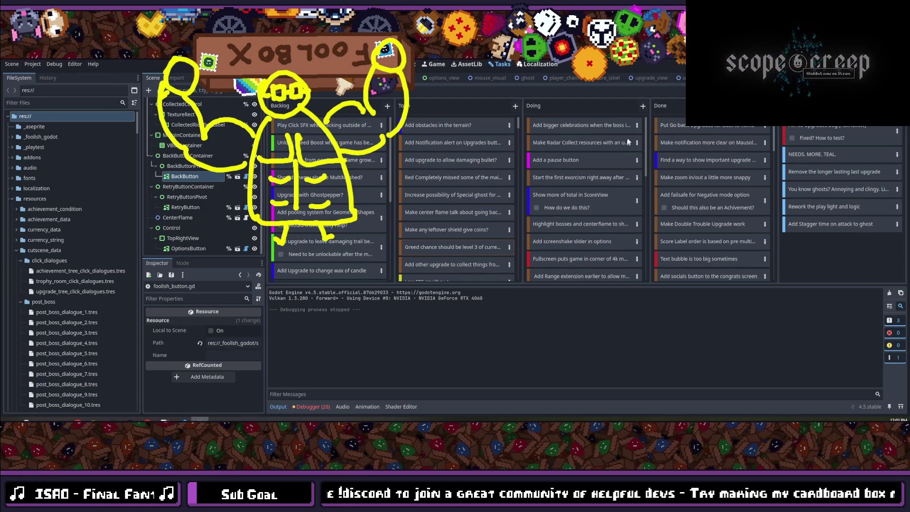
click(642, 107)
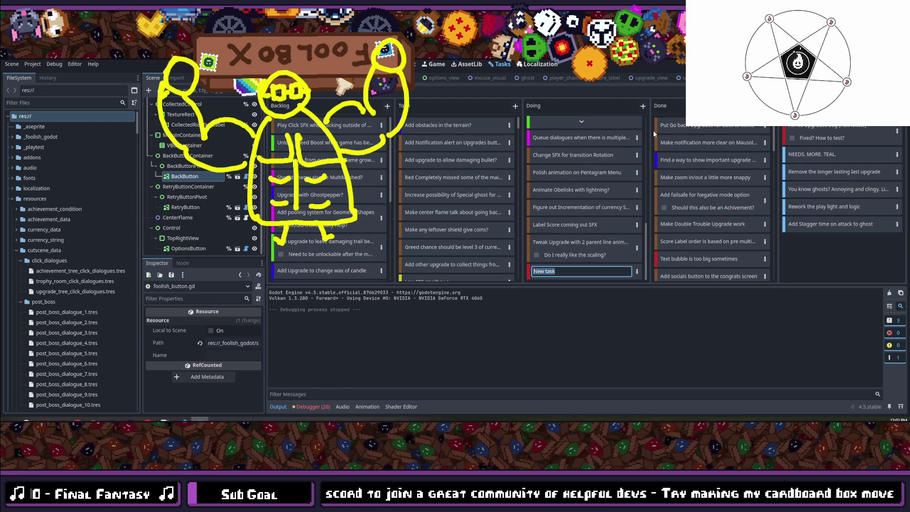
Add the task 'Boss still spawns in lower levels' at the top of Doing.
text(Boss st)
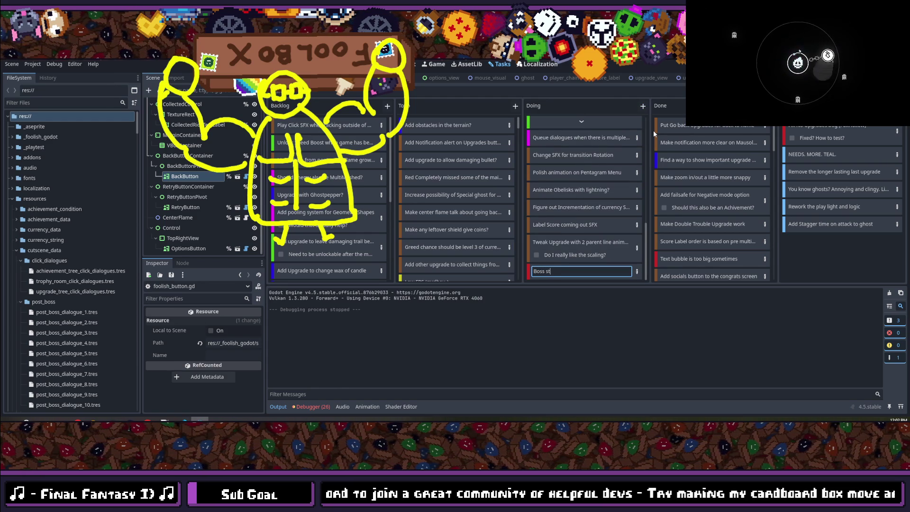
text(ill spawns in lo)
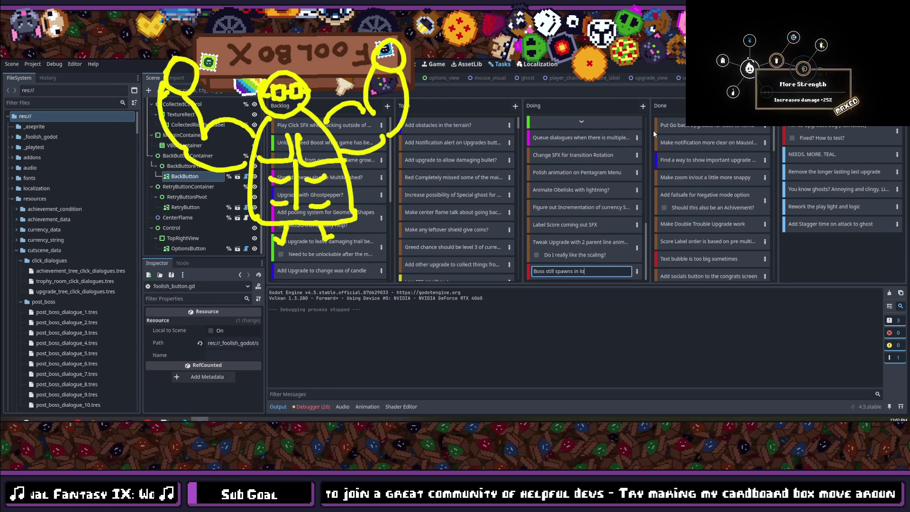
text(wer levels)
key(Return)
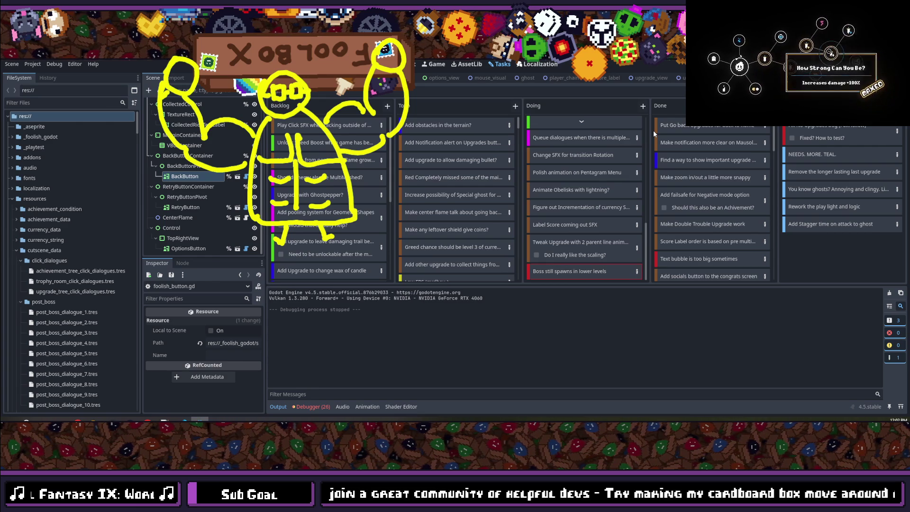
drag(560, 272, 565, 100)
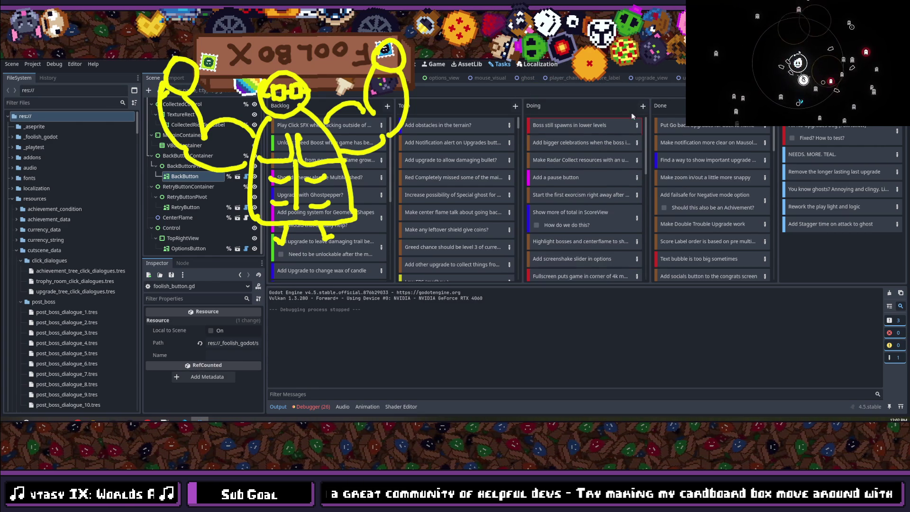
Add 'Move resentement meeter to the bottom' at the top of Doing, then switch to the browser.
click(642, 106)
click(659, 168)
text(resentement meeter to the b)
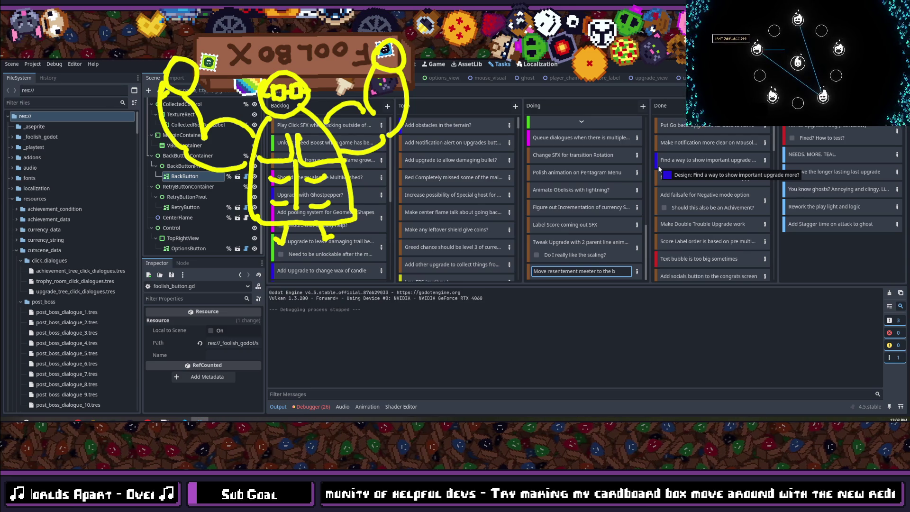
text(ottom)
key(Return)
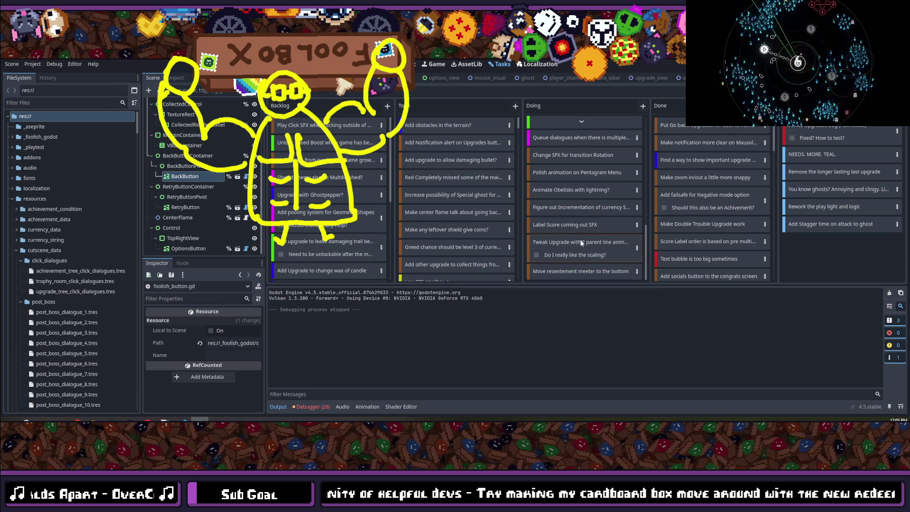
mouse_move(587, 276)
mouse_down()
mouse_move(572, 90)
mouse_move(581, 107)
mouse_up()
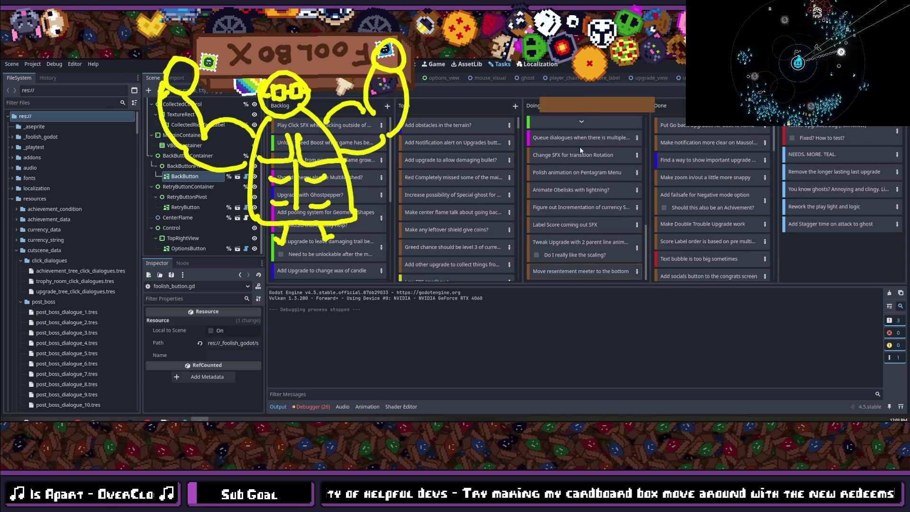
drag(581, 149, 581, 150)
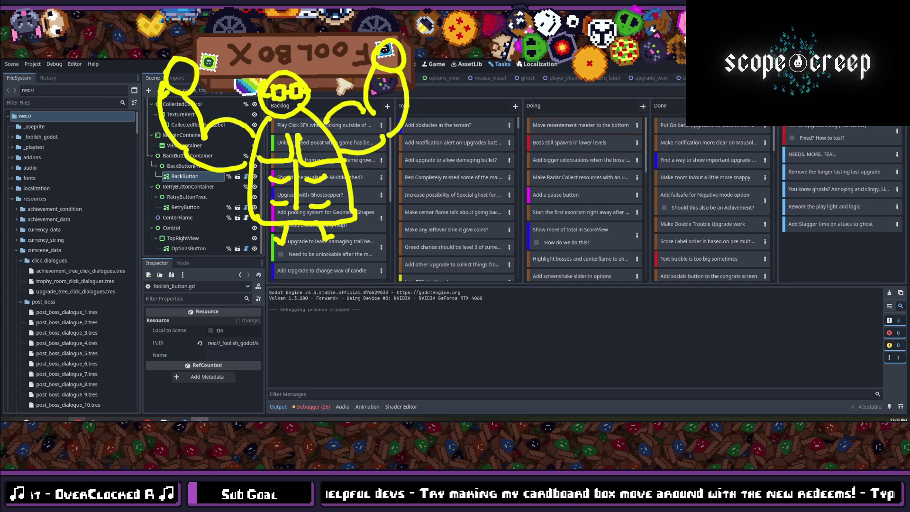
mouse_move(77, 419)
click(280, 397)
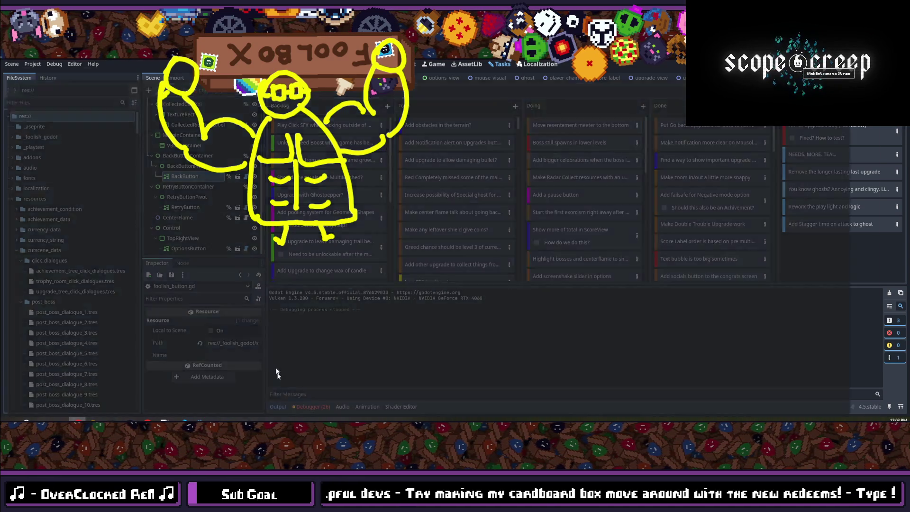
Load twitch.tv in a new tab and expand the full Followed Channels list.
key(ctrl+t)
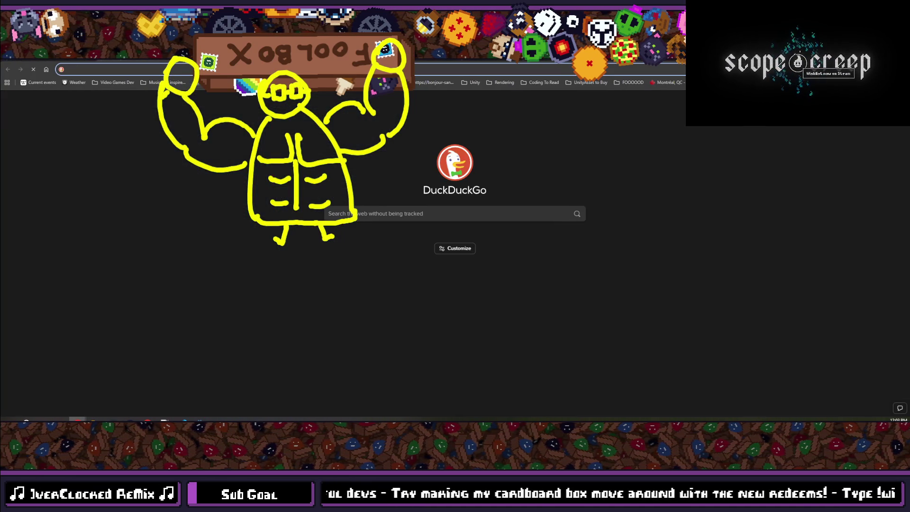
text(twitch)
key(Return)
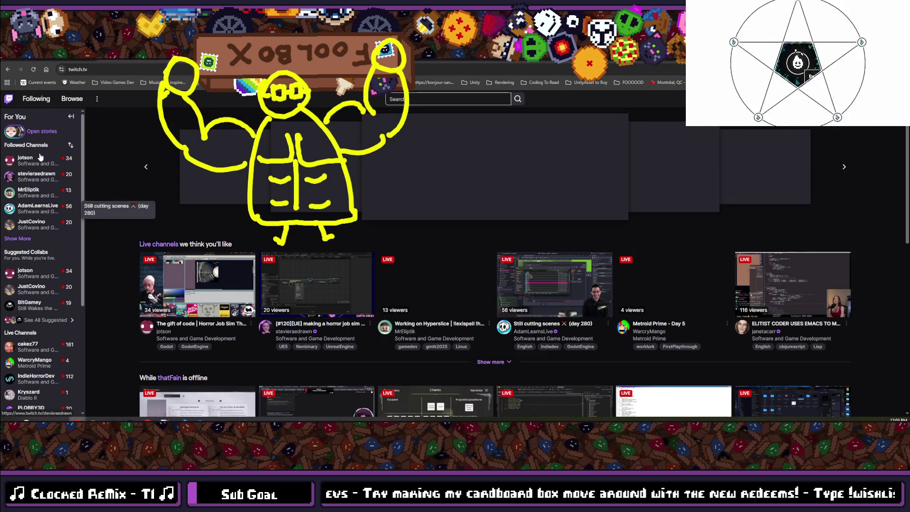
click(25, 240)
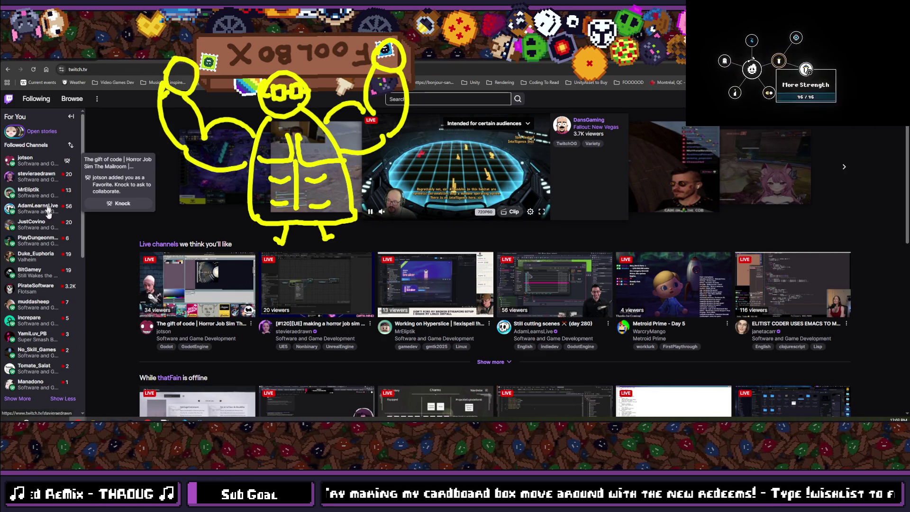
scroll(31, 256, down, 1)
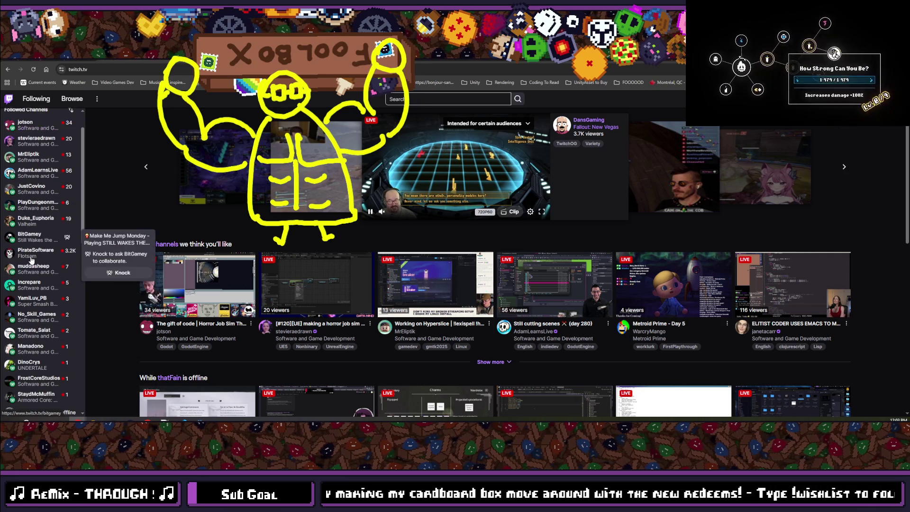
scroll(31, 260, down, 1)
scroll(47, 370, up, 2)
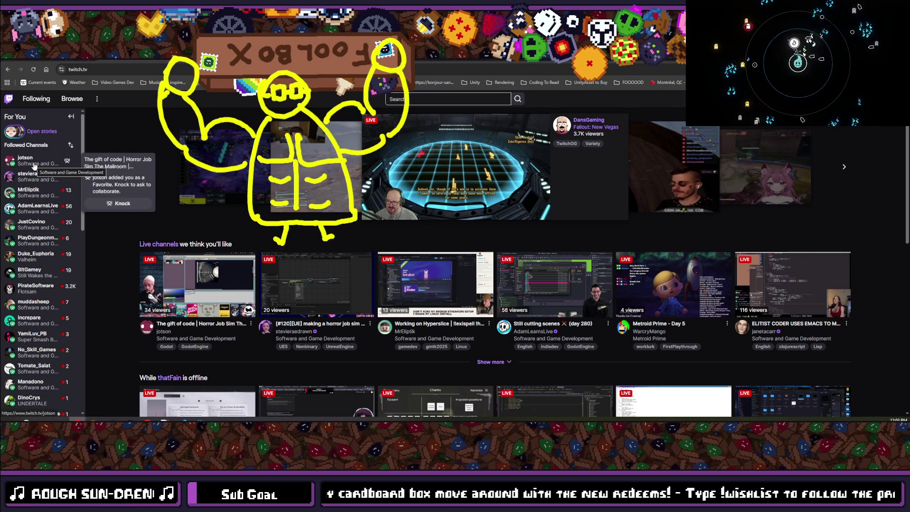
Watch the first followed channel's live Godot stream with the sound muted.
click(29, 160)
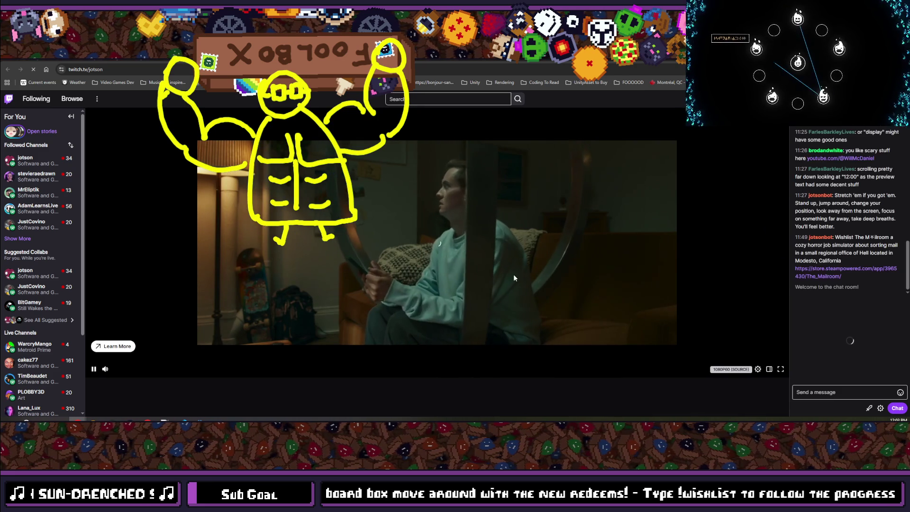
click(105, 368)
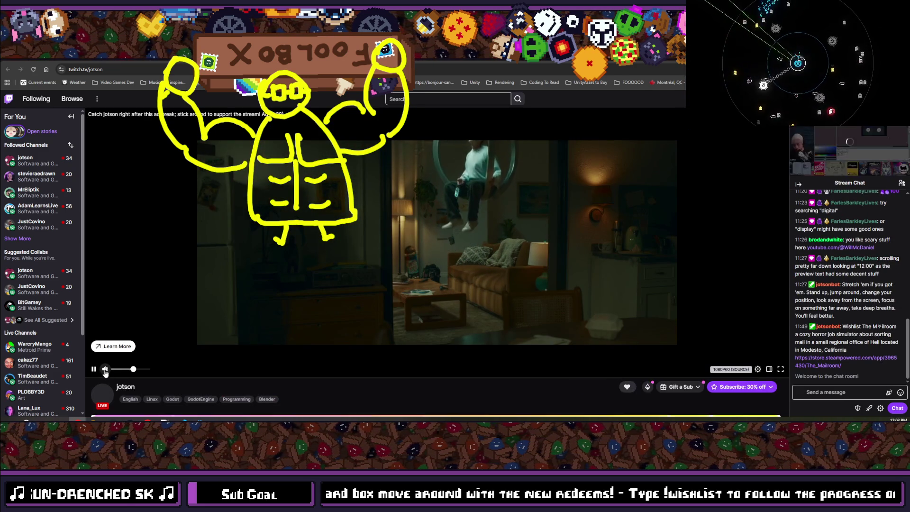